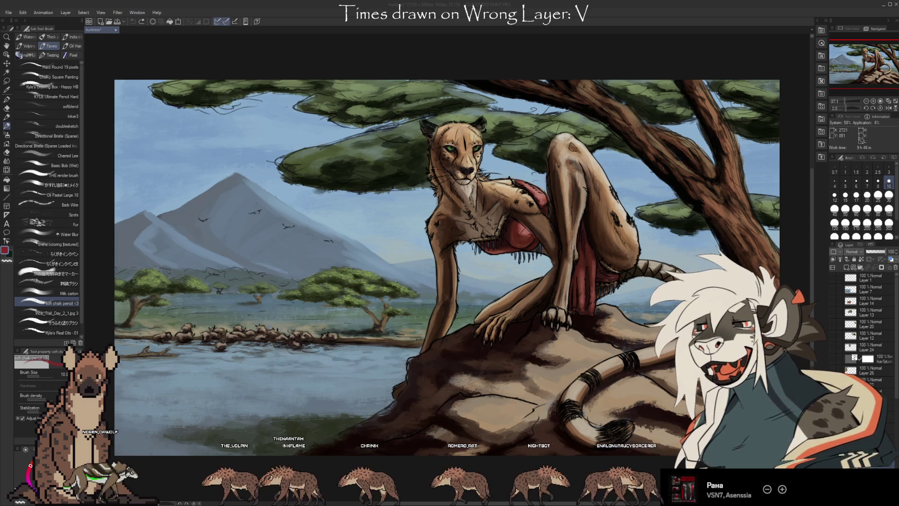
- Toggle the cheetah's level correction on and off to compare, leaving it darker and uncorrected
scroll(462, 186, "up", 5)
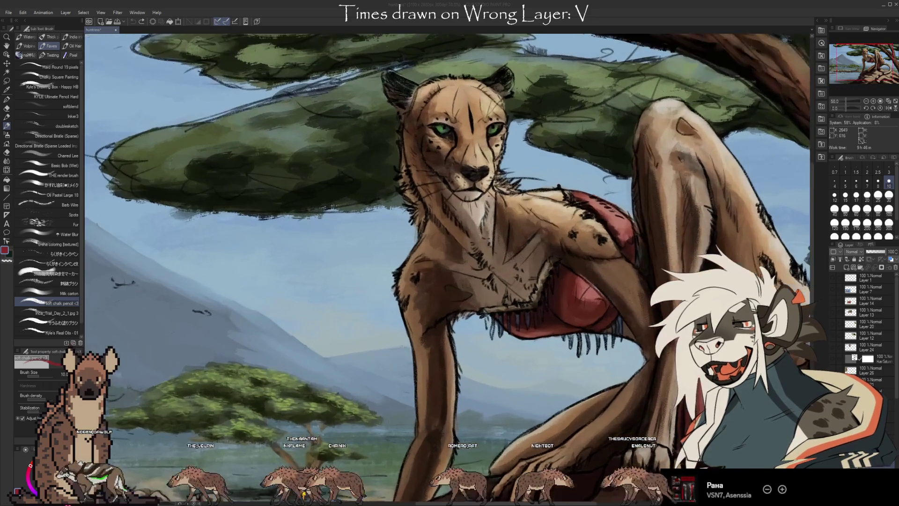
scroll(449, 211, "up", 3)
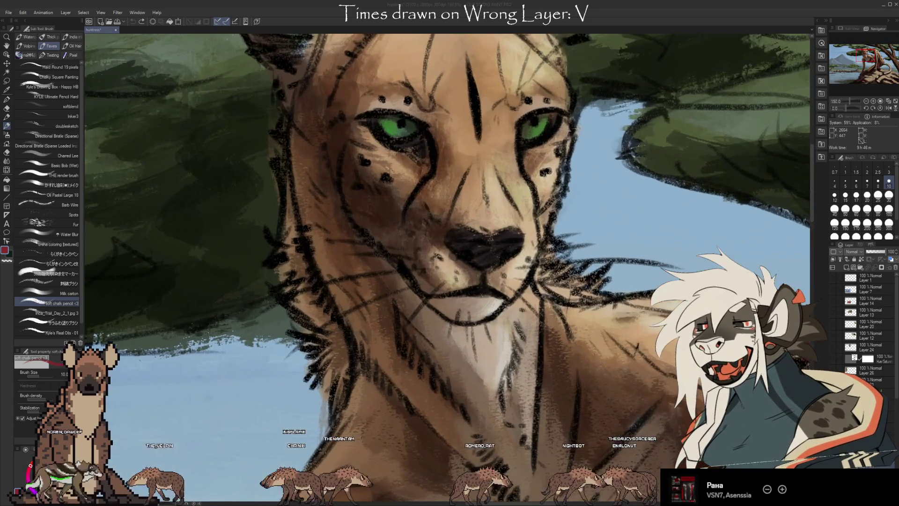
scroll(445, 131, "up", 2)
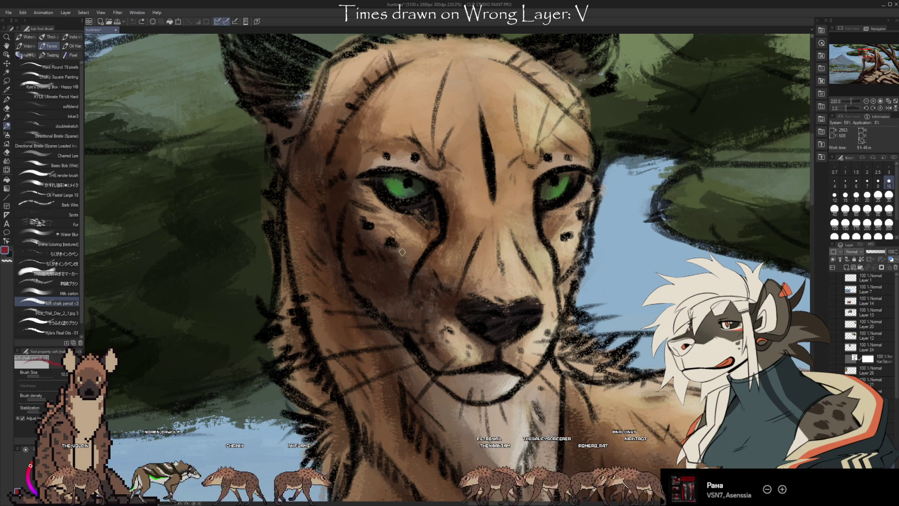
scroll(897, 413, "up", 5)
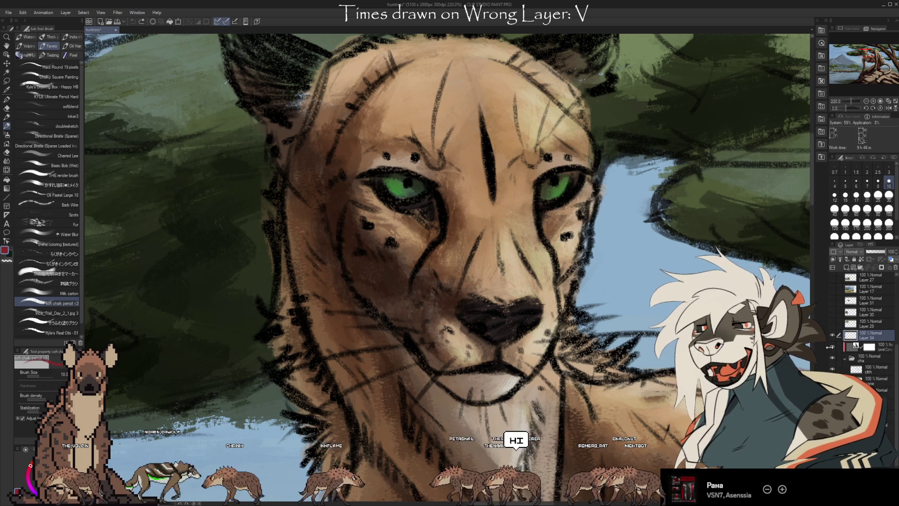
scroll(470, 228, "down", 5)
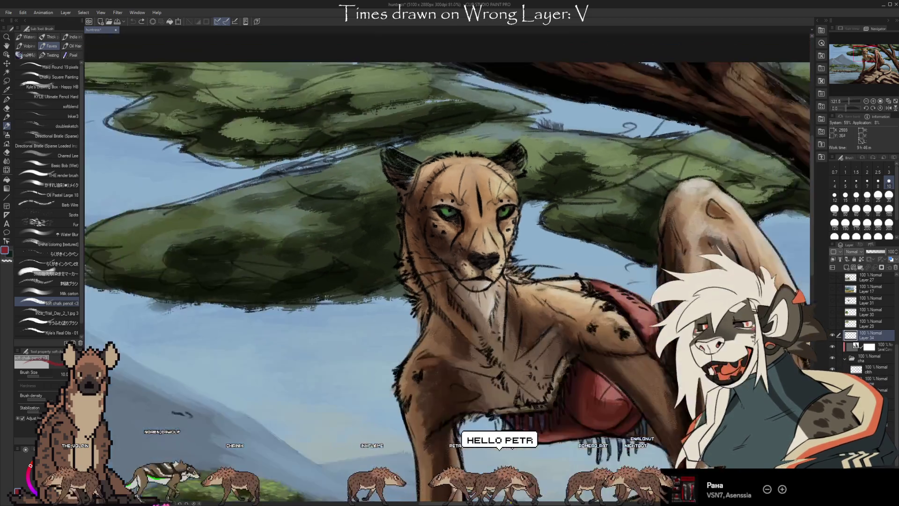
scroll(468, 225, "down", 2)
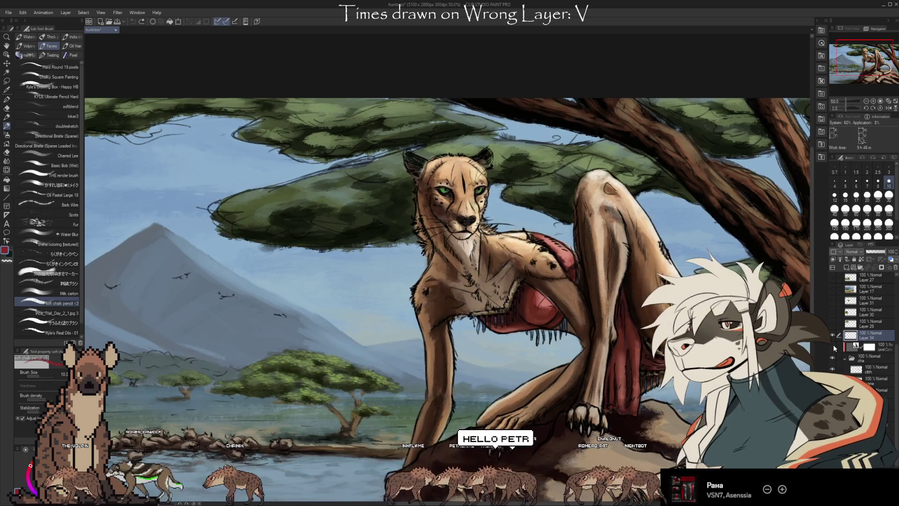
scroll(449, 225, "down", 2)
scroll(449, 225, "up", 1)
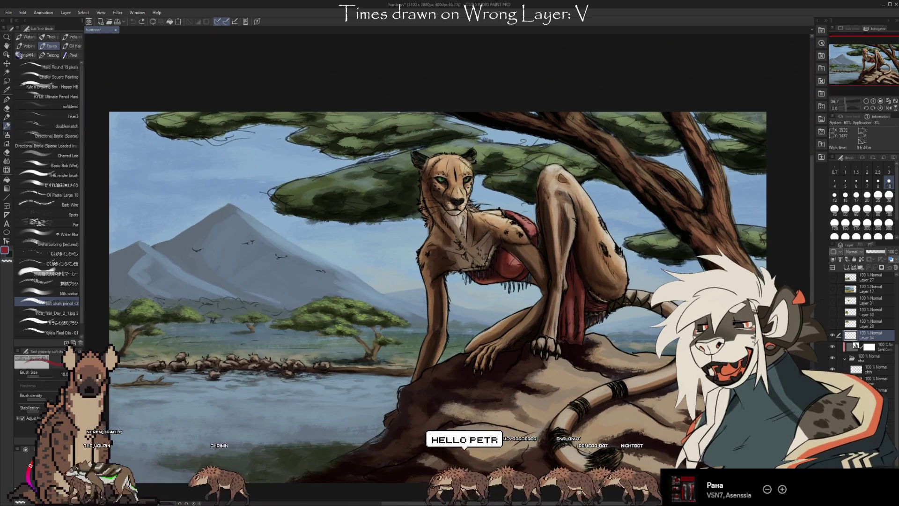
left_click(832, 347)
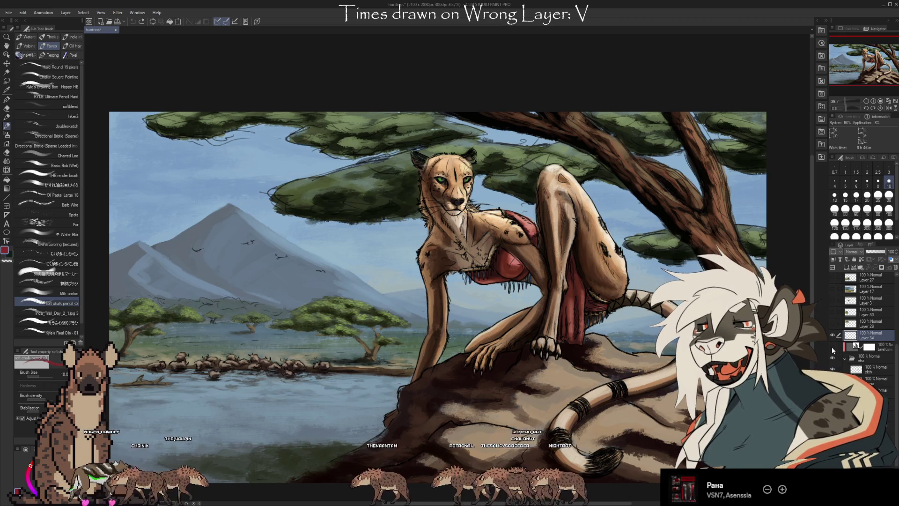
left_click(832, 348)
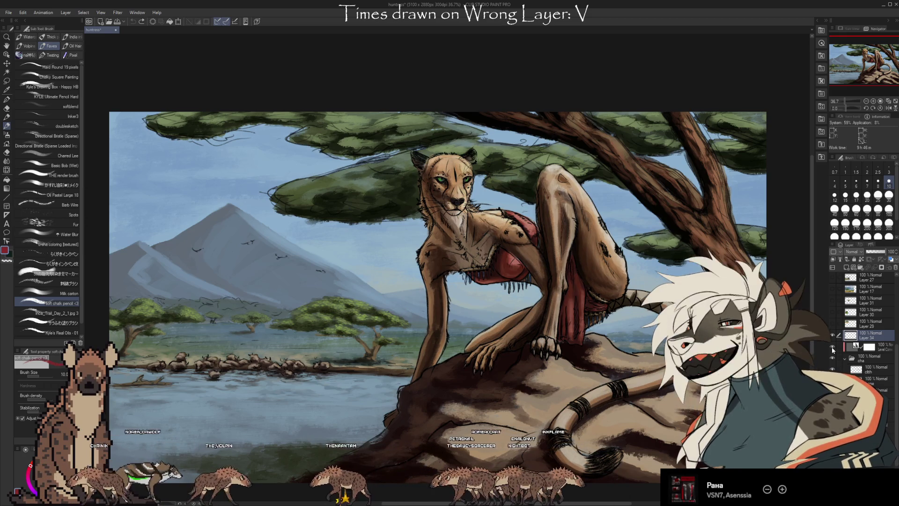
left_click(832, 347)
left_click(832, 347)
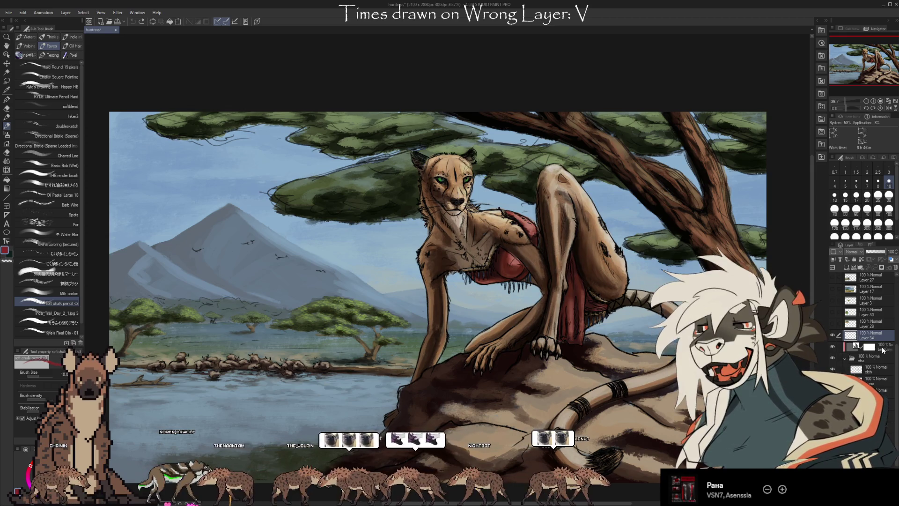
- Hide and reshow the cheetah figure, then collapse its layer folder to reveal Layer 26
left_click(833, 358)
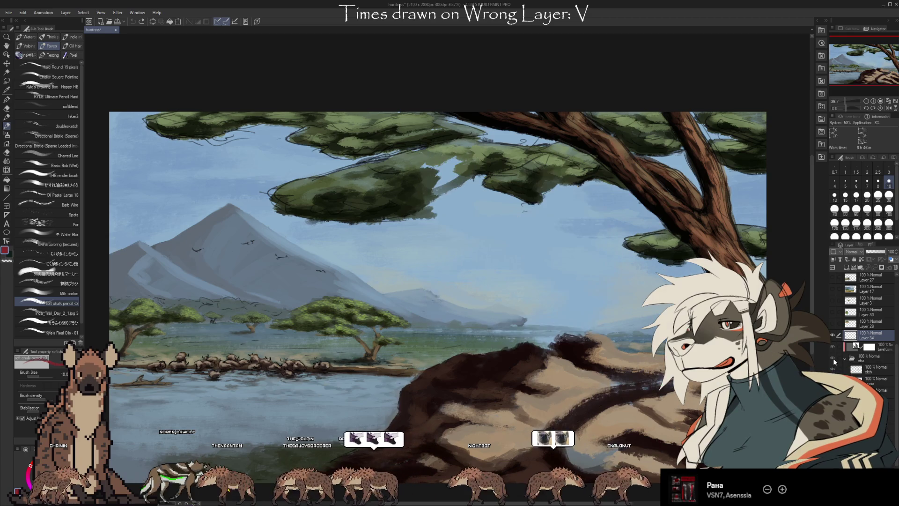
left_click(832, 358)
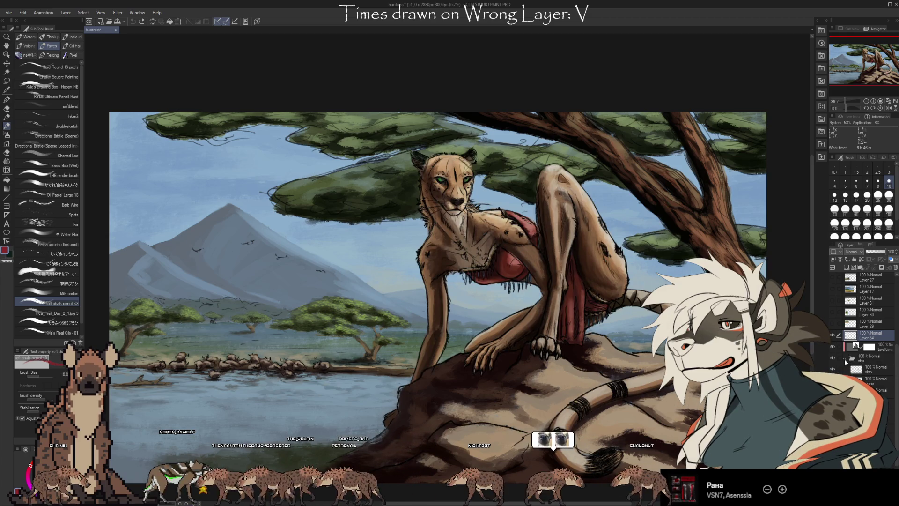
left_click(844, 359)
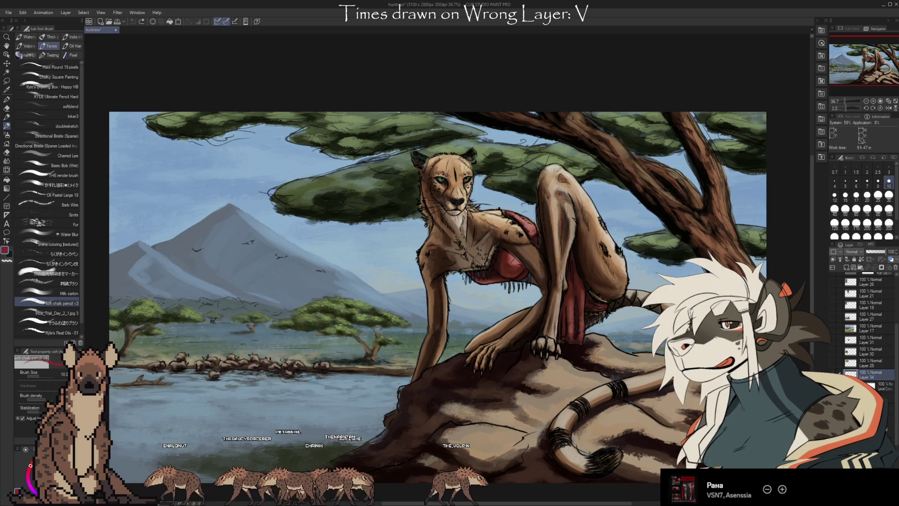
- Refocus the painting window and shift the canvas view slightly
left_click(399, 5)
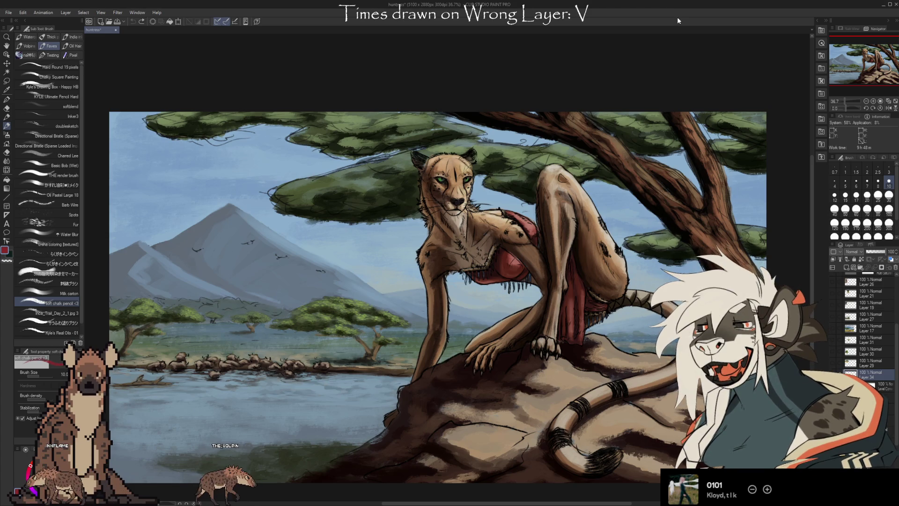
left_click_drag(660, 432, 682, 404)
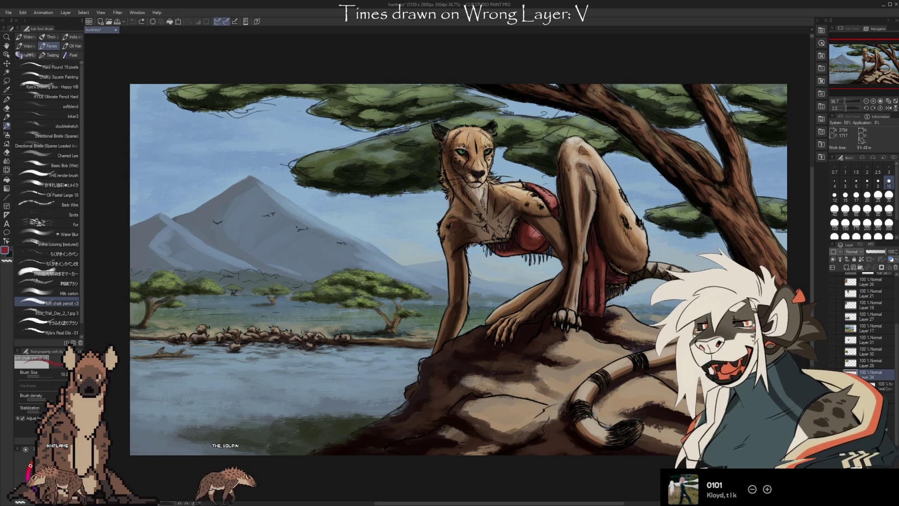
- Switch to the Real Oils brush, sample a near-black colour, and set brush size 70
scroll(864, 328, "down", 5)
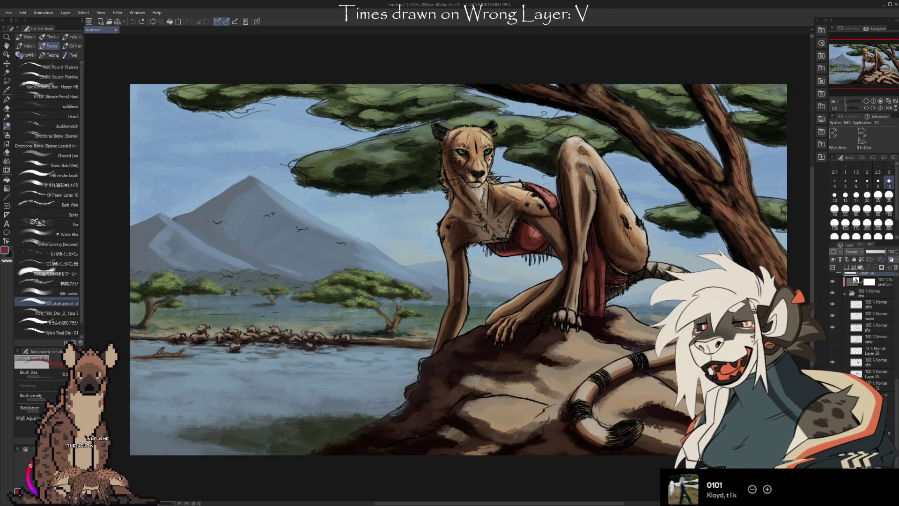
scroll(896, 431, "down", 3)
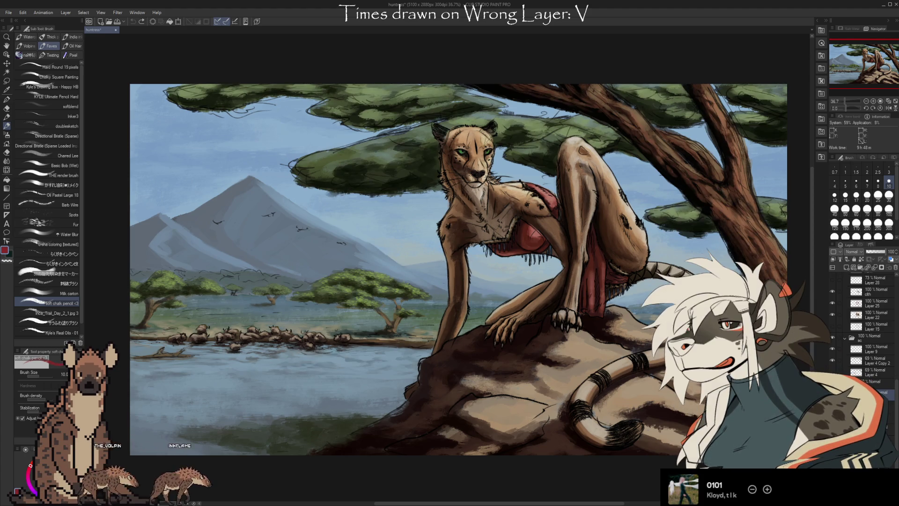
left_click(845, 195)
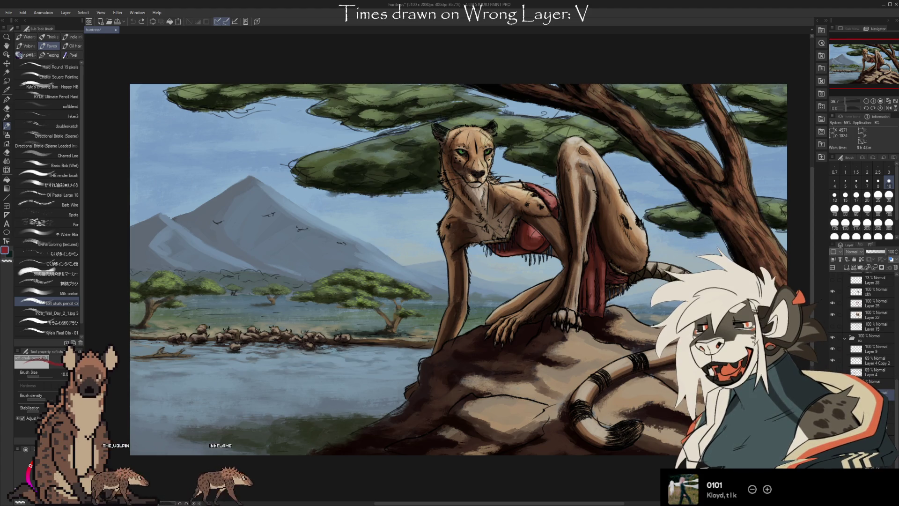
left_click(888, 196)
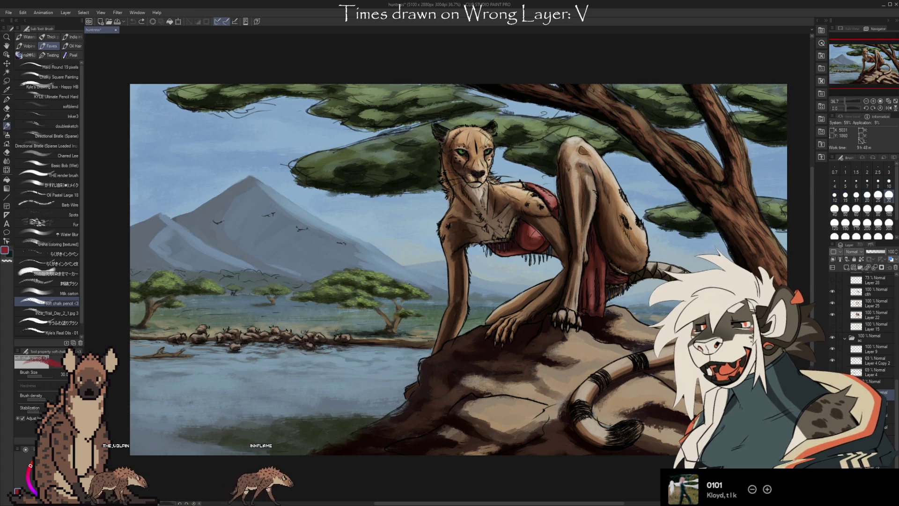
left_click(63, 332)
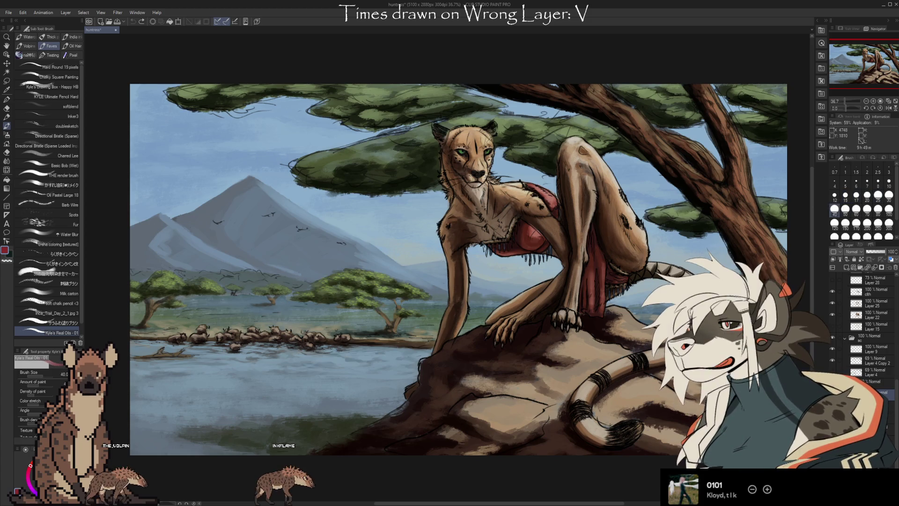
left_click(741, 317, "alt")
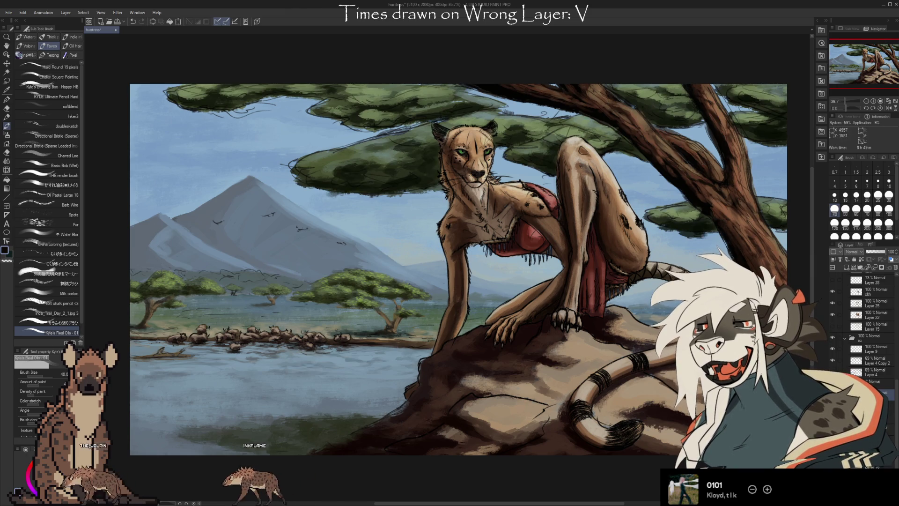
left_click(844, 208)
key("bracketright")
key("bracketright")
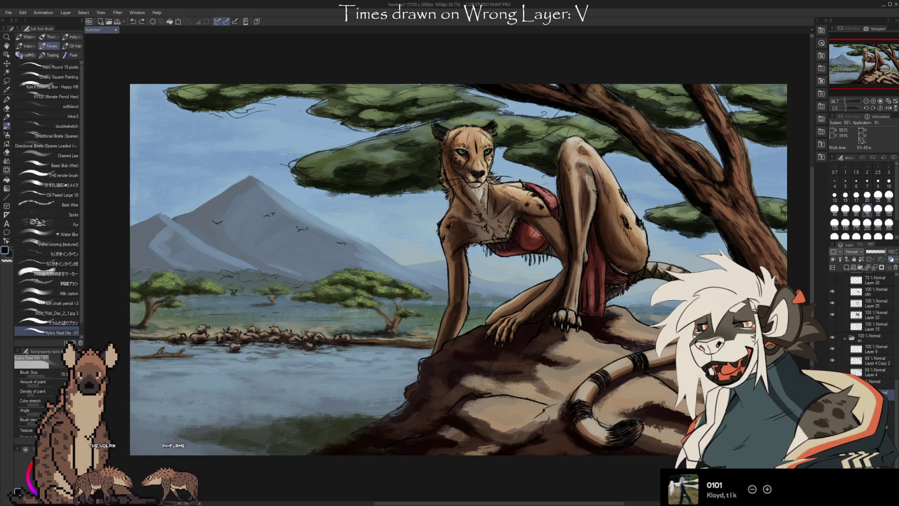
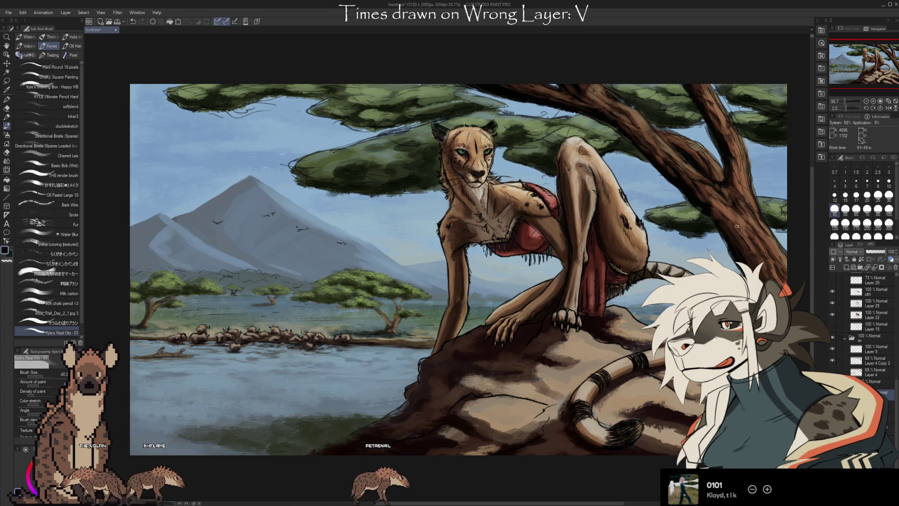
- Sample the acacia trunk's brown, then its near-black, as the drawing colour
left_click(732, 212, "alt")
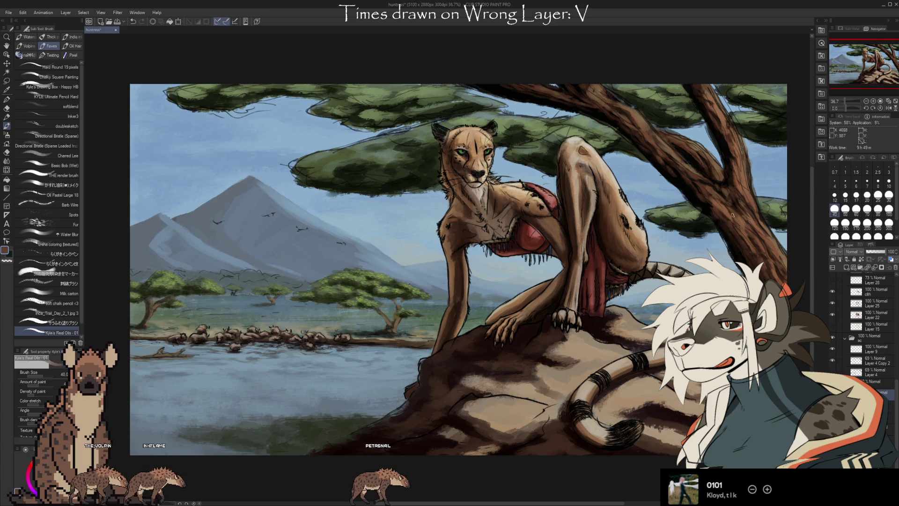
left_click(734, 202, "alt")
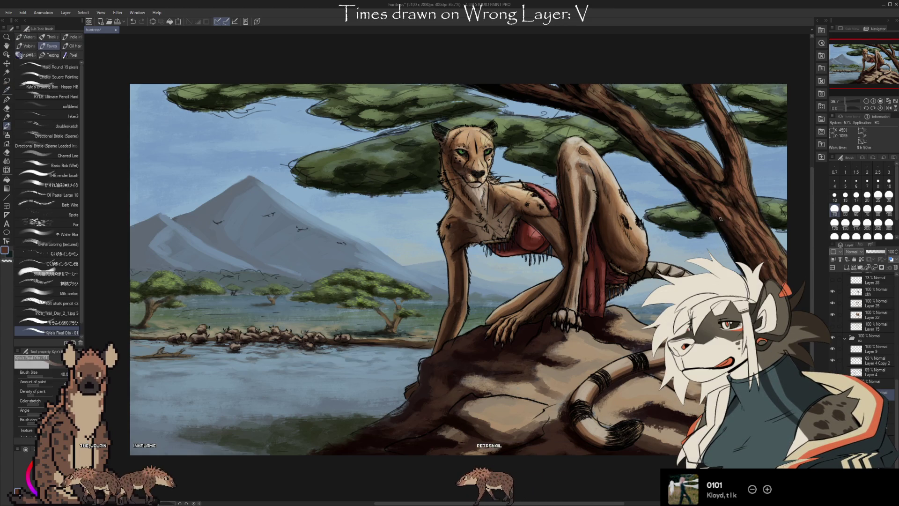
left_click(739, 211, "alt")
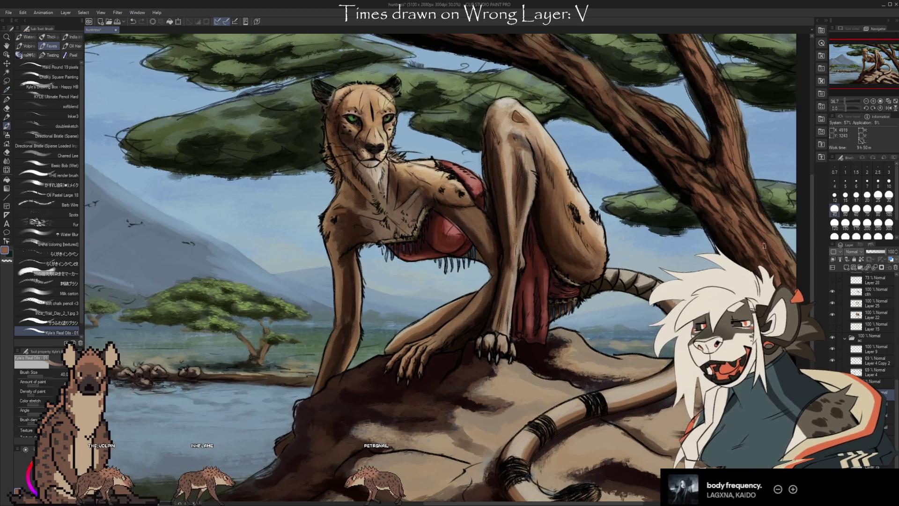
scroll(756, 218, "up", 1)
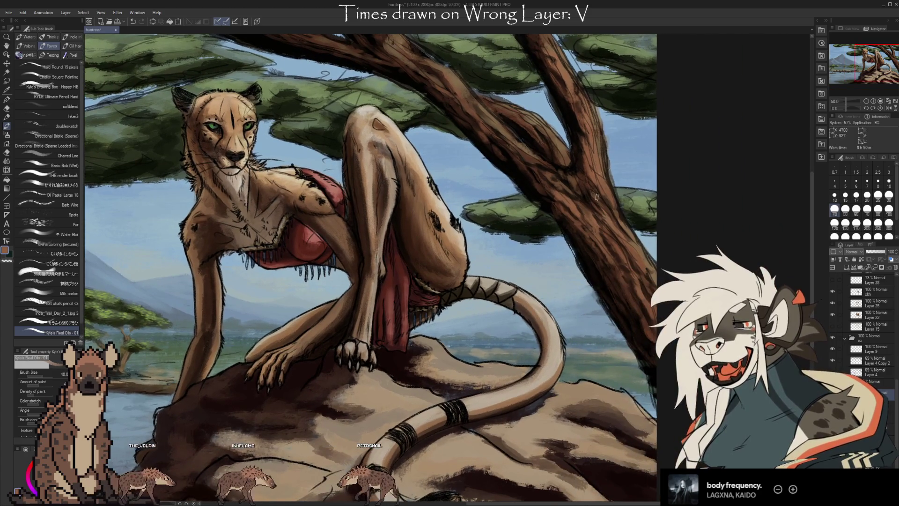
scroll(628, 248, "up", 2)
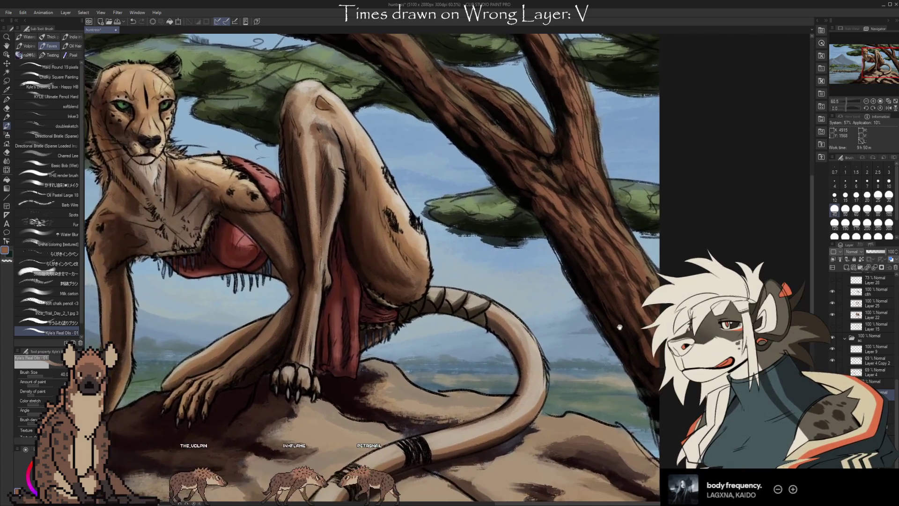
left_click_drag(620, 326, 592, 320)
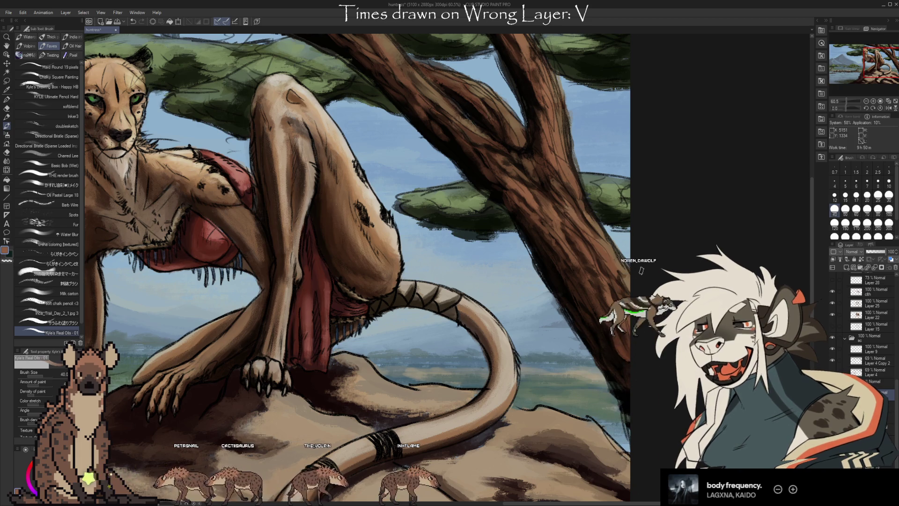
scroll(356, 266, "down", 2)
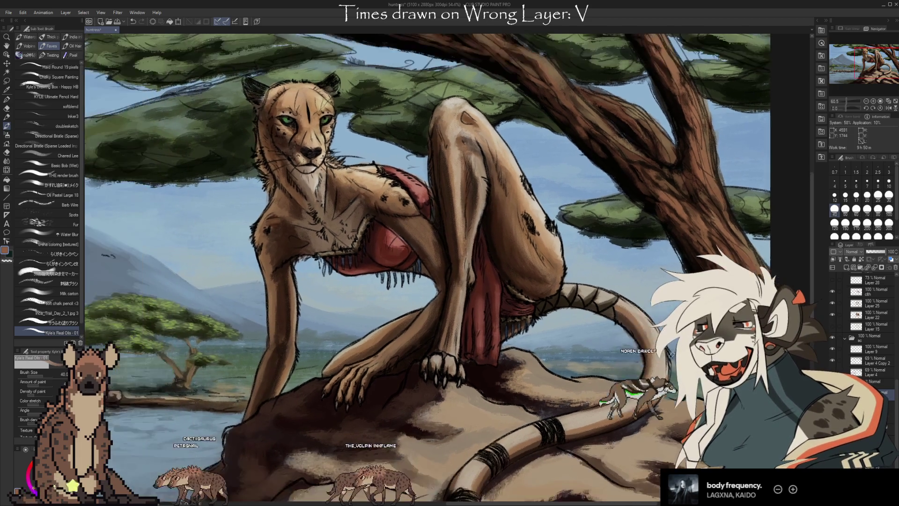
scroll(422, 267, "down", 2)
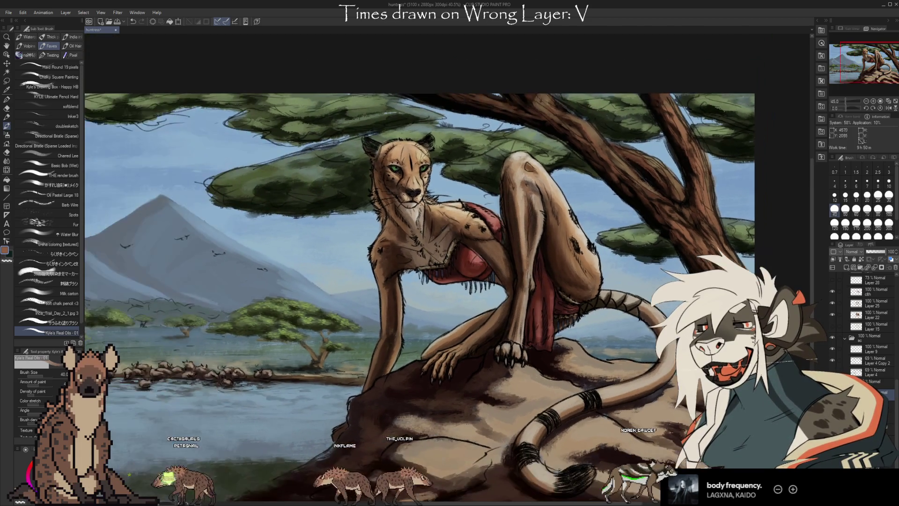
scroll(444, 266, "up", 3)
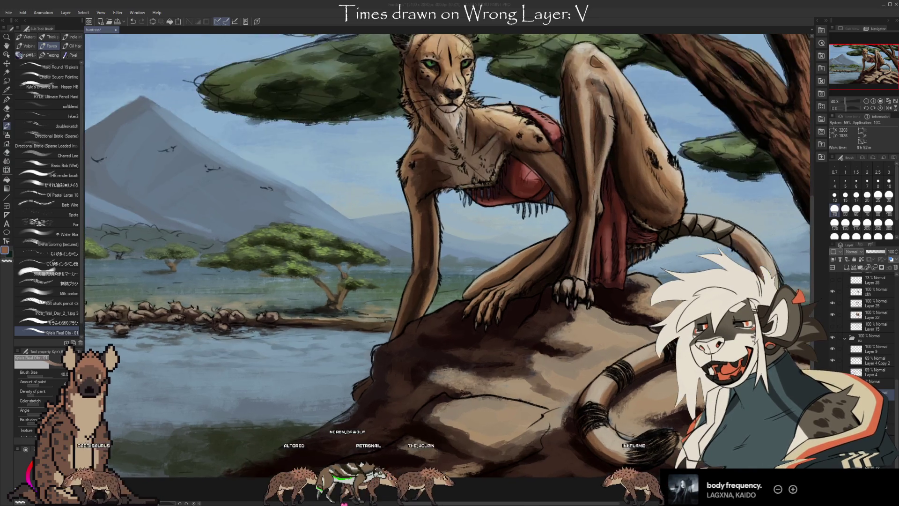
scroll(457, 309, "up", 5)
left_click_drag(421, 336, 651, 365)
key("ctrl+z")
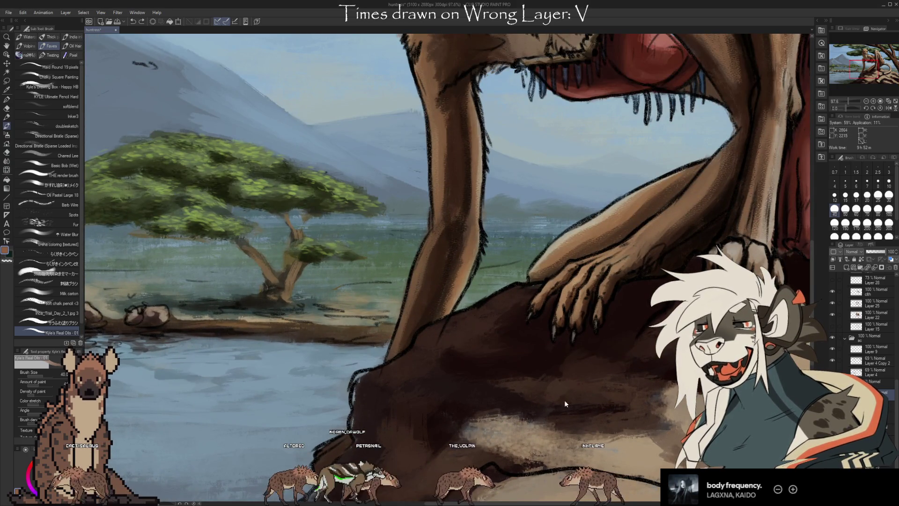
left_click_drag(232, 187, 560, 164)
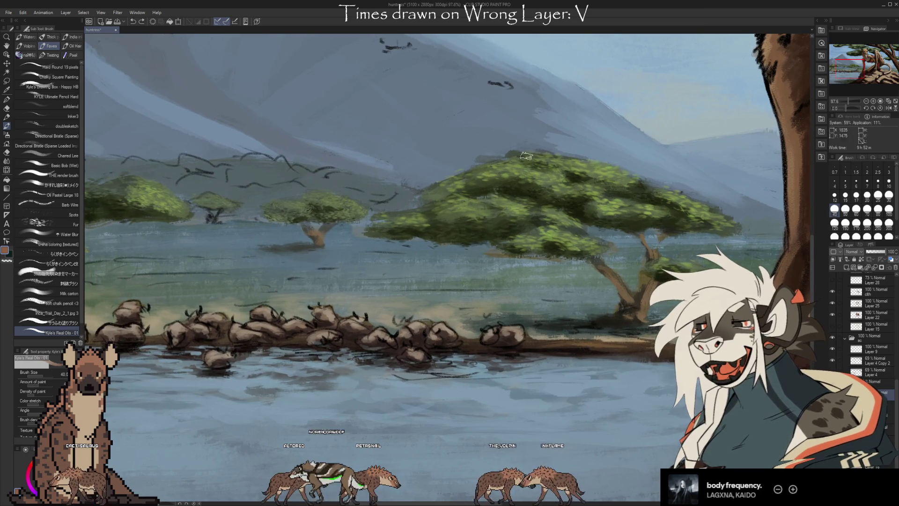
scroll(307, 380, "up", 3)
scroll(304, 375, "up", 1)
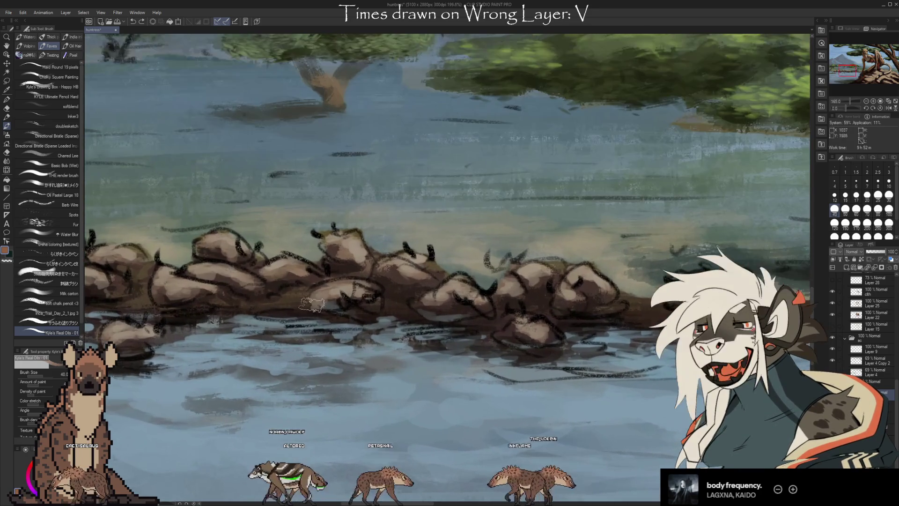
scroll(454, 372, "down", 5)
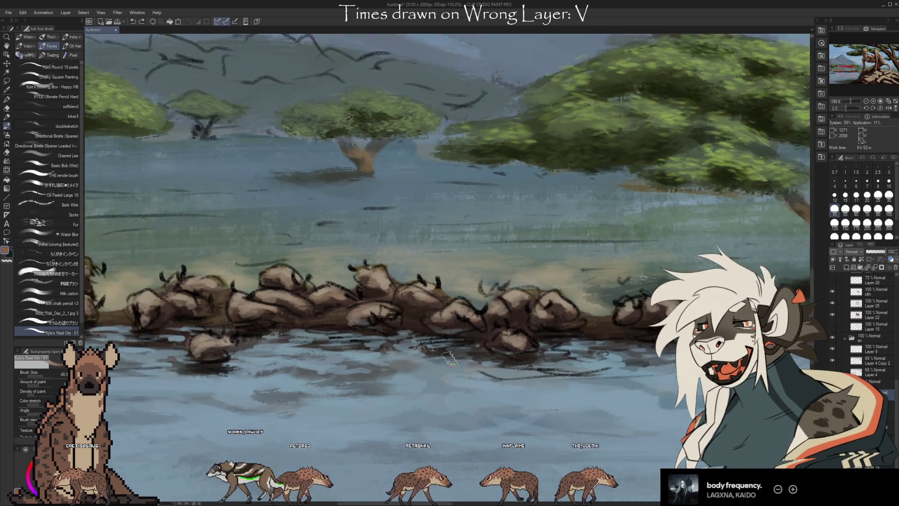
mouse_move(552, 251)
left_mouse_down()
mouse_move(370, 311)
mouse_move(290, 297)
mouse_move(122, 365)
left_mouse_up()
scroll(505, 199, "up", 1)
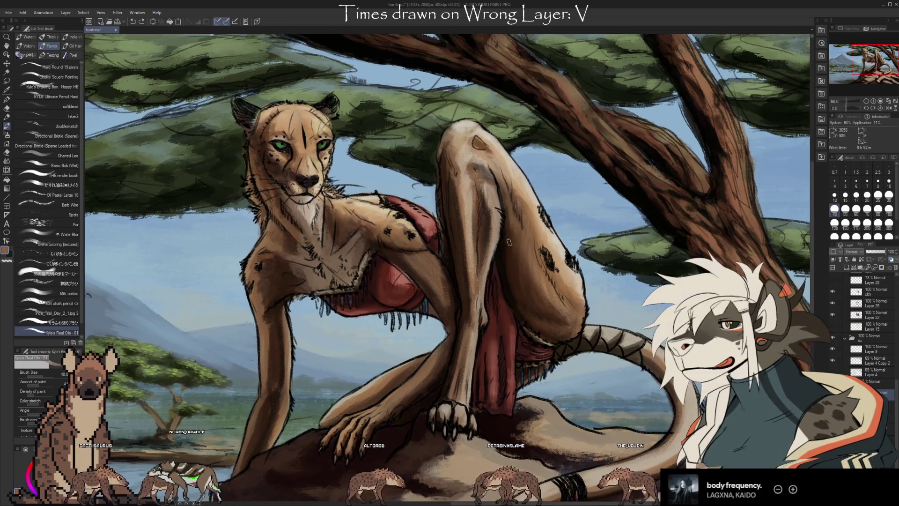
scroll(861, 356, "up", 2)
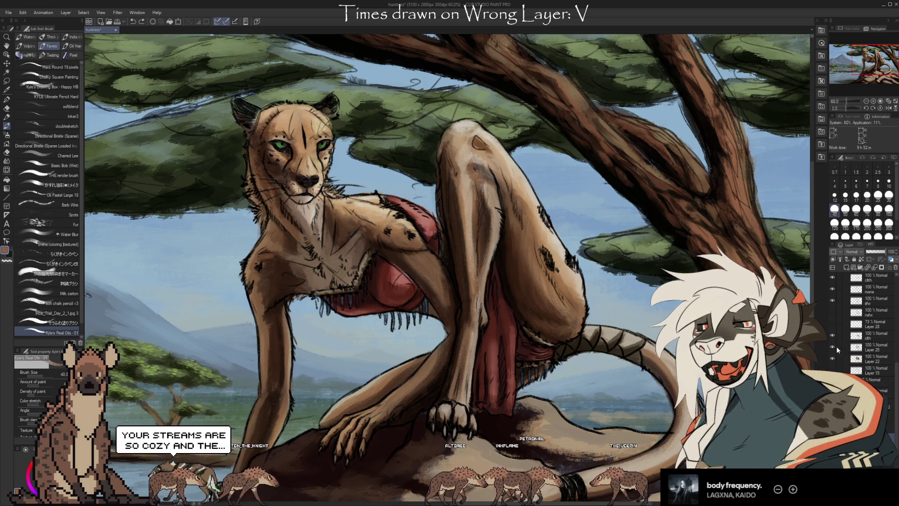
left_click(833, 347)
left_click(831, 346)
left_click(831, 348)
left_click(831, 347)
left_click(831, 347)
left_click(831, 348)
left_click(831, 347)
left_click(832, 347)
left_click(832, 347)
left_click(831, 347)
left_click(831, 347)
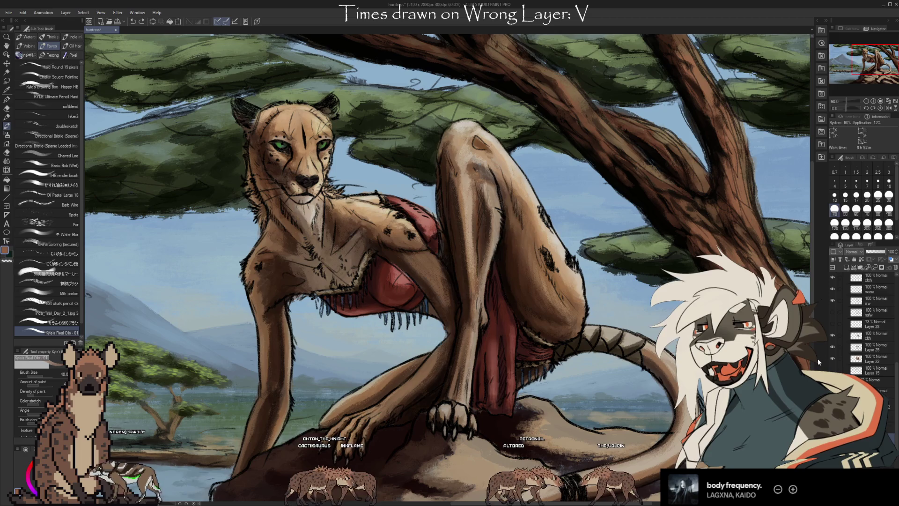
scroll(318, 232, "up", 3)
left_click_drag(443, 234, 585, 412)
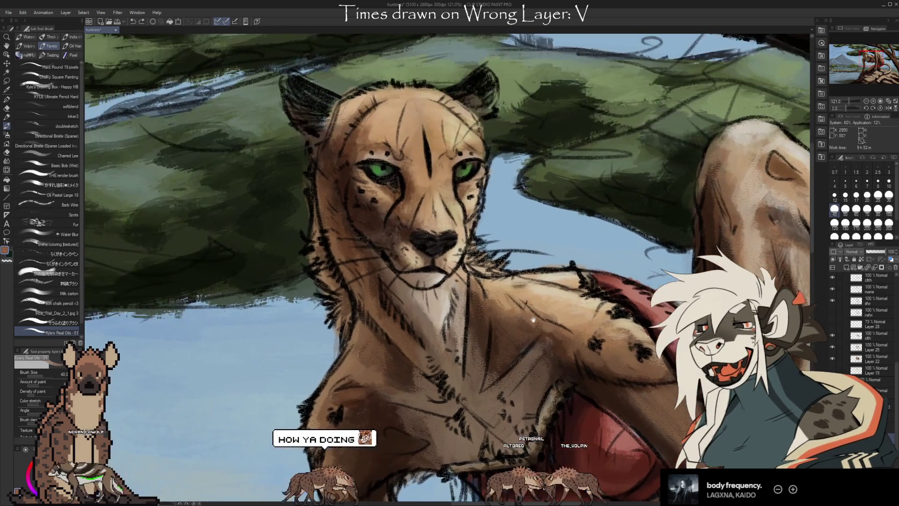
scroll(416, 290, "up", 4)
scroll(428, 172, "up", 1)
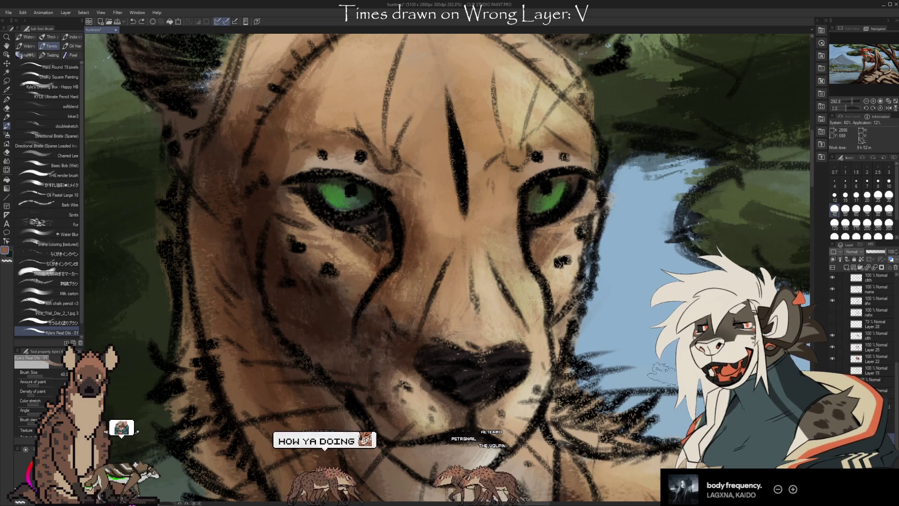
scroll(440, 253, "down", 6)
scroll(626, 401, "down", 5)
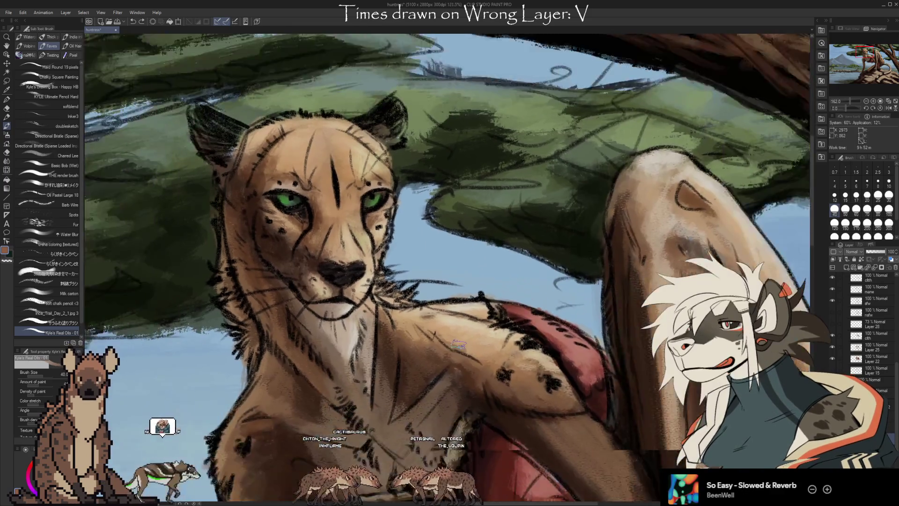
scroll(626, 401, "up", 3)
mouse_move(669, 420)
left_mouse_down()
mouse_move(626, 401)
mouse_move(618, 304)
left_mouse_up()
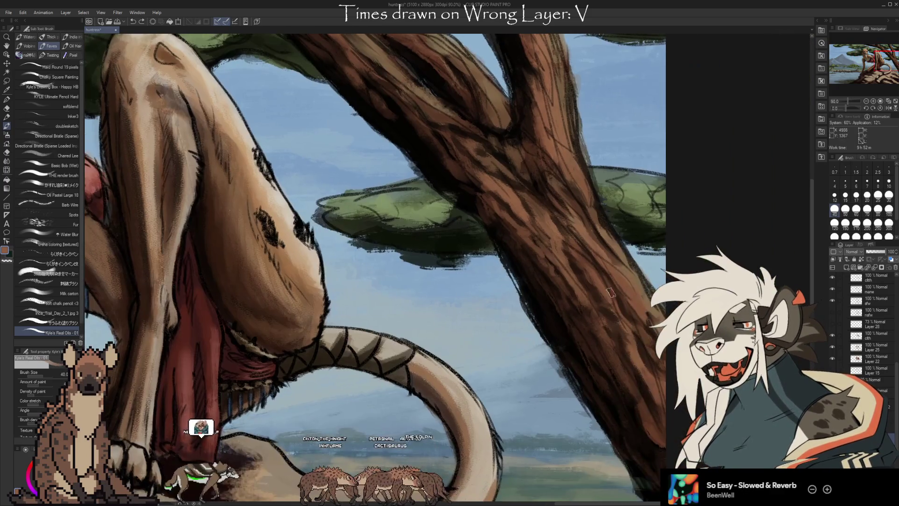
scroll(565, 425, "up", 5)
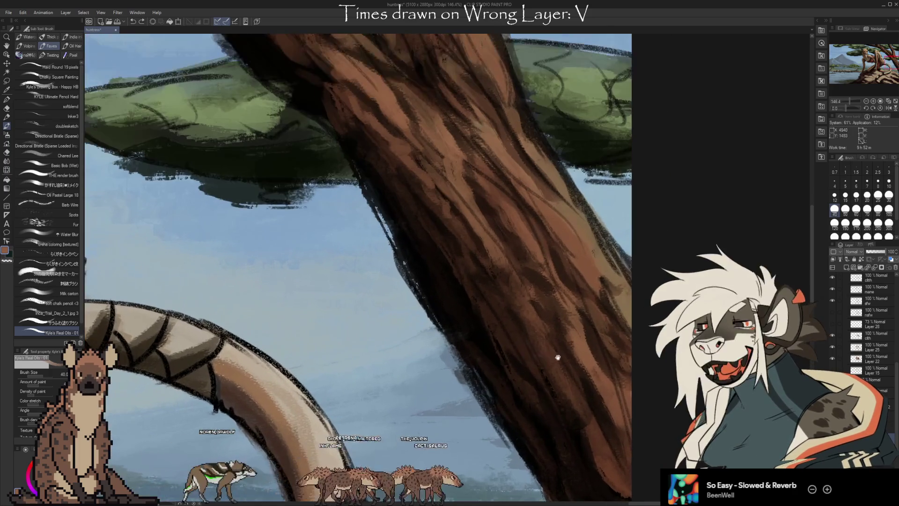
scroll(565, 426, "up", 5)
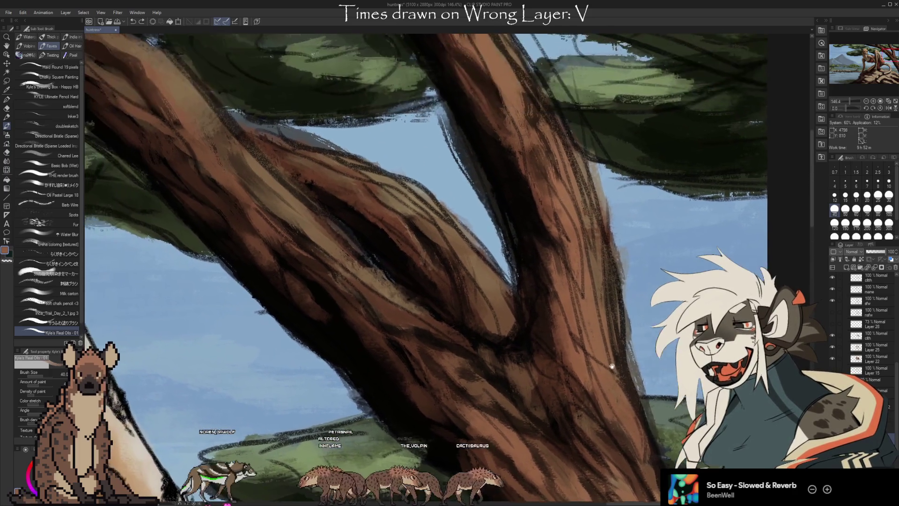
scroll(588, 291, "down", 5)
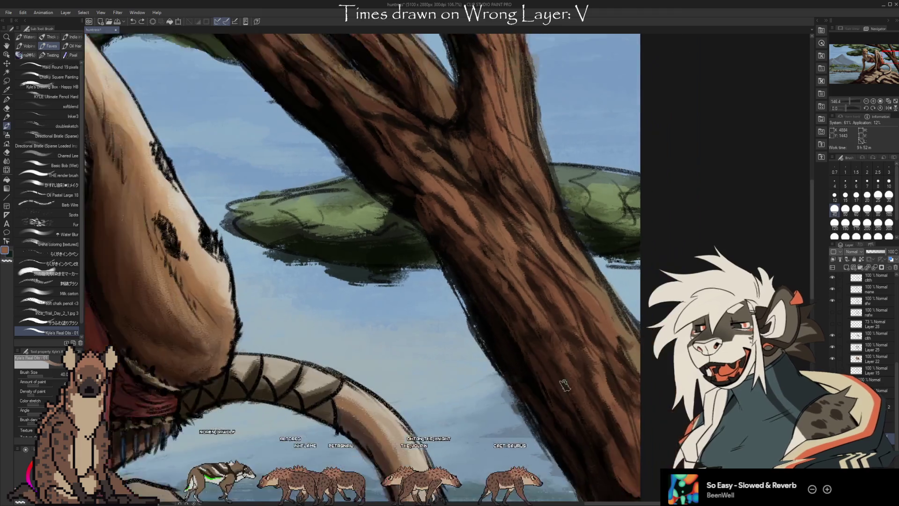
scroll(585, 365, "down", 2)
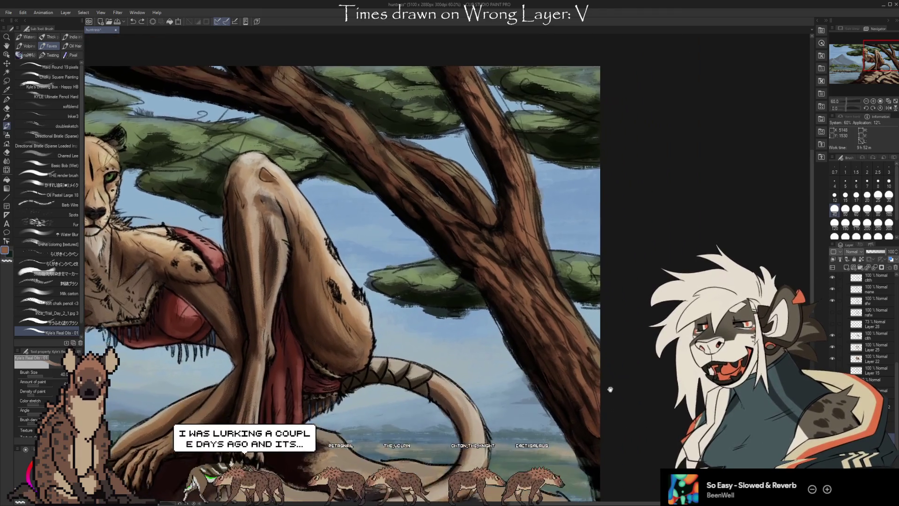
mouse_move(610, 389)
left_mouse_down()
mouse_move(628, 398)
mouse_move(647, 378)
left_mouse_up()
- Pan to show the treetop and rock, then eyedrop the dark trunk brown and a branch brown
left_click_drag(645, 411, 646, 386)
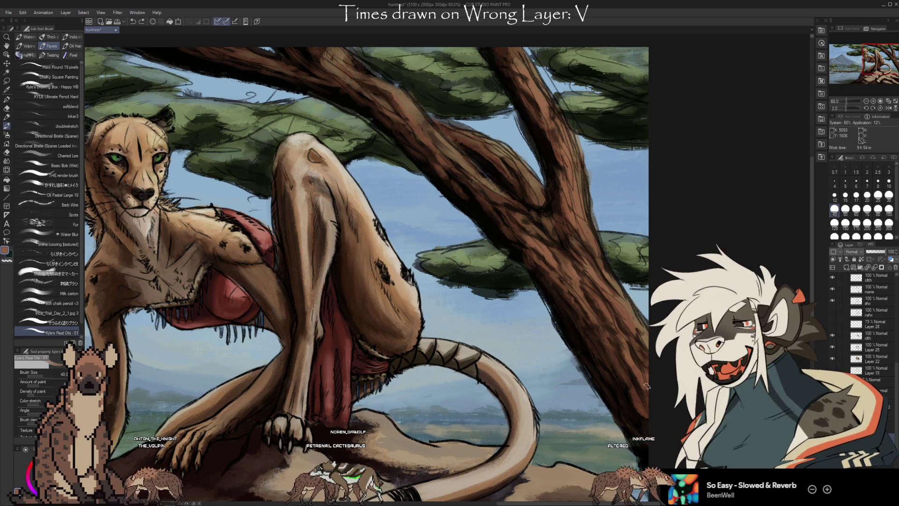
scroll(866, 323, "down", 2)
left_click(552, 313, "alt")
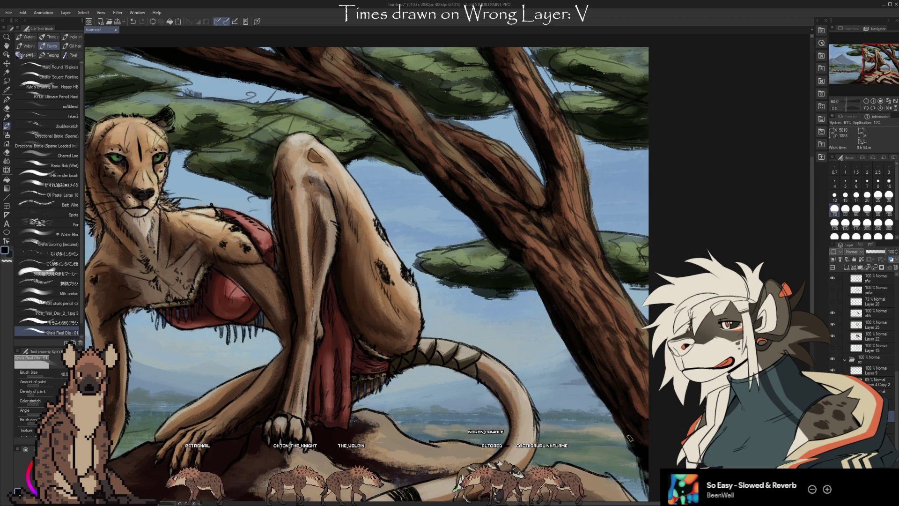
left_click_drag(646, 481, 640, 438)
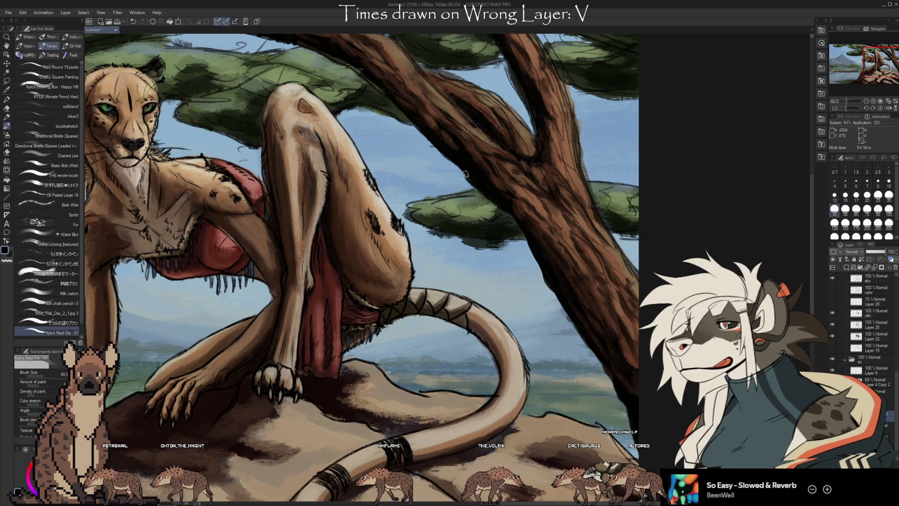
scroll(527, 202, "down", 4)
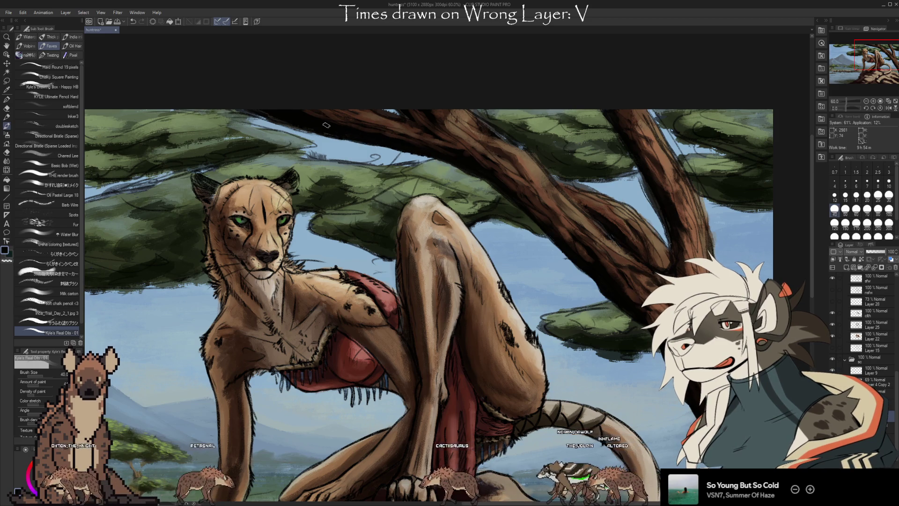
left_click(401, 116, "alt")
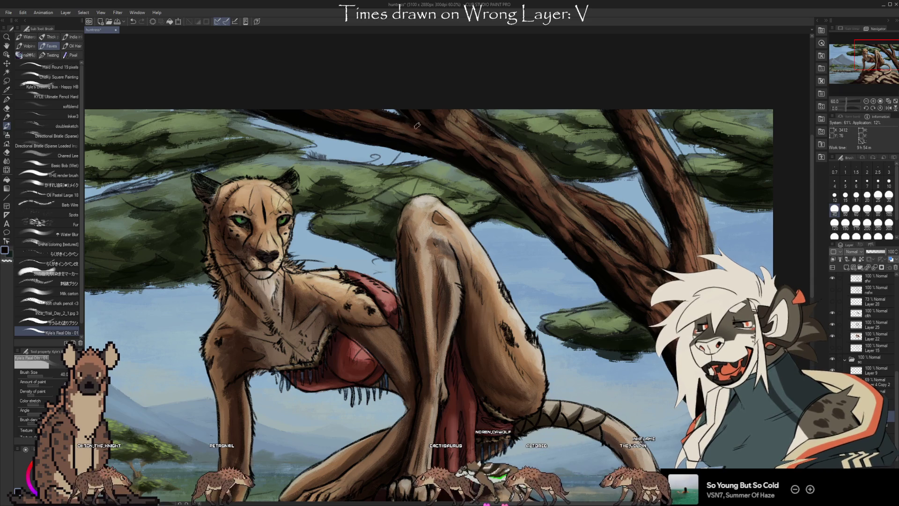
- Sample another brown from the tree branch
left_click(392, 118, "alt")
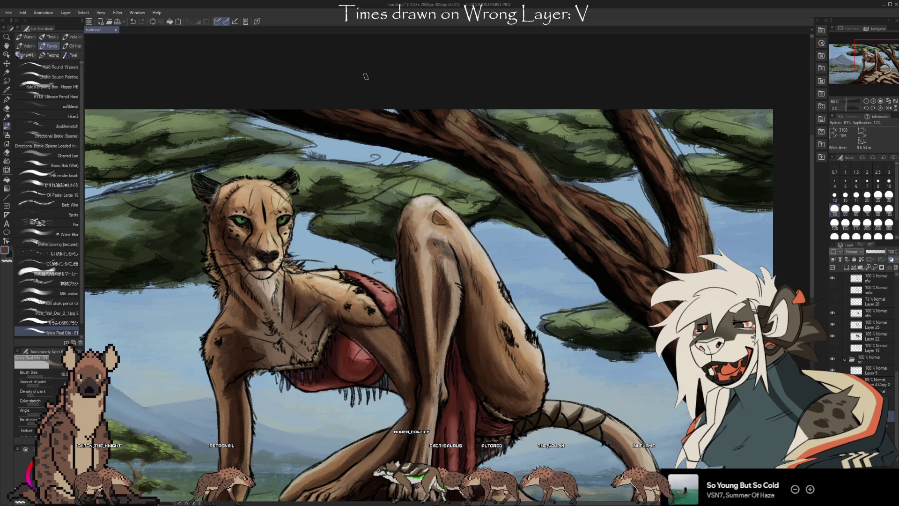
scroll(895, 418, "down", 3)
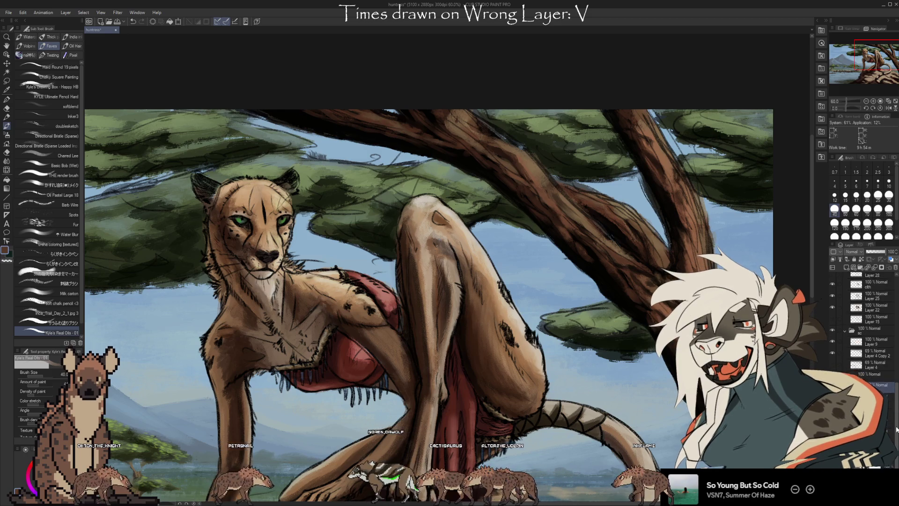
scroll(894, 413, "up", 5)
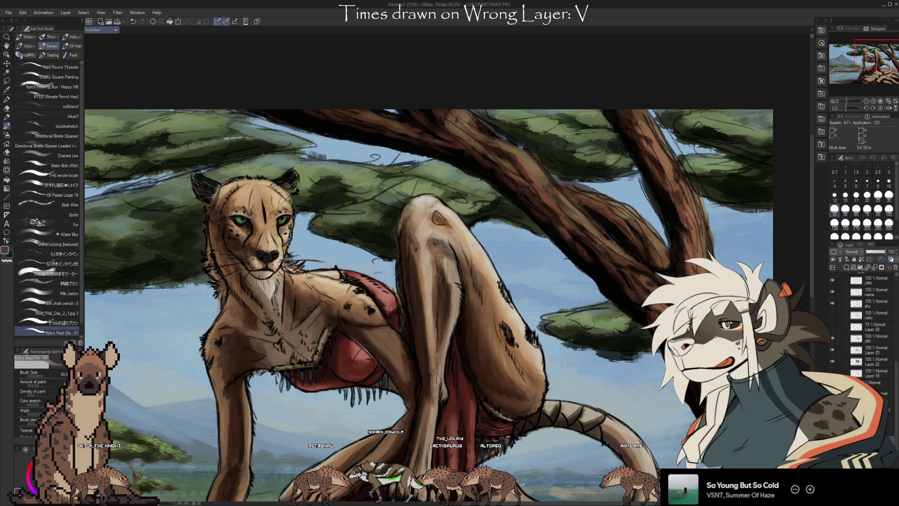
- Toggle the foliage sketch layer on and off to compare, leaving the sketch lines visible
left_click(832, 394)
scroll(668, 204, "down", 3)
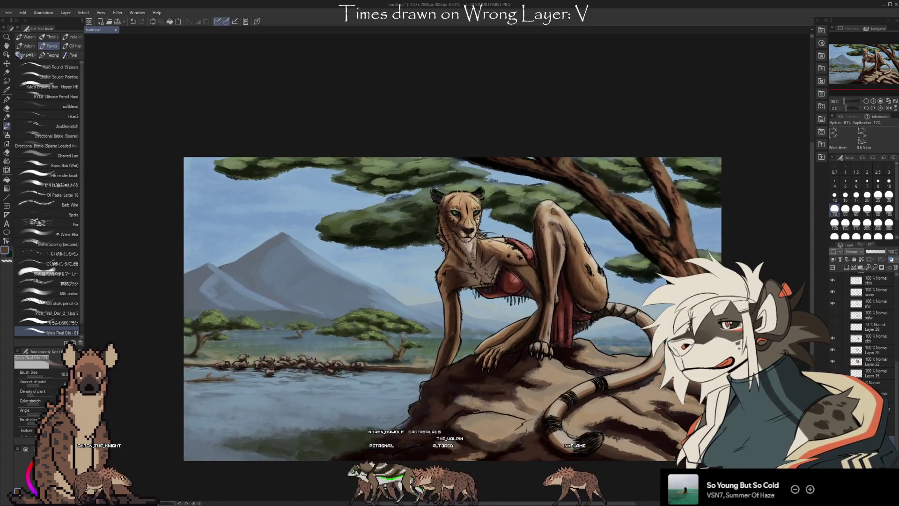
left_click(831, 393)
left_click(831, 393)
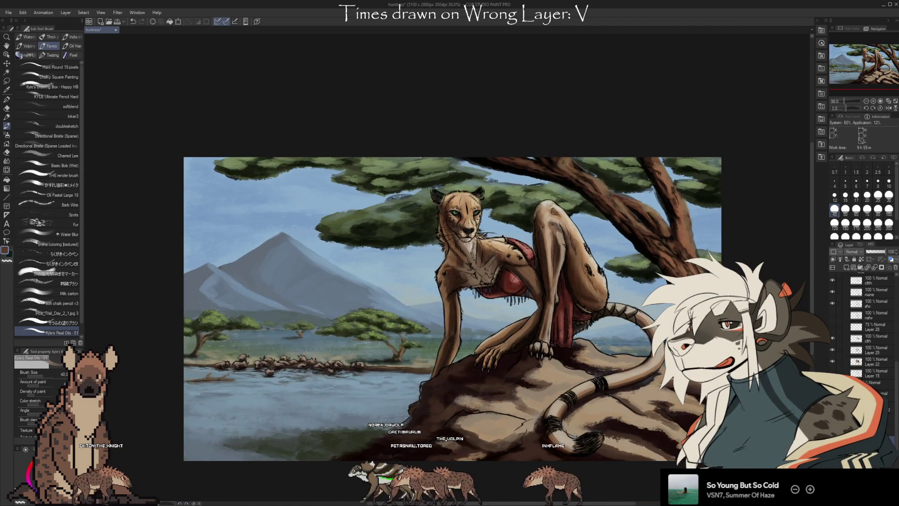
left_click(831, 393)
left_click(832, 393)
left_click(832, 393)
left_click(832, 394)
left_click(832, 393)
left_click(832, 393)
left_click(832, 394)
left_click(832, 393)
left_click(832, 393)
- Zoom out to the whole canvas and switch to the Kneaded eraser
scroll(594, 342, "up", 2)
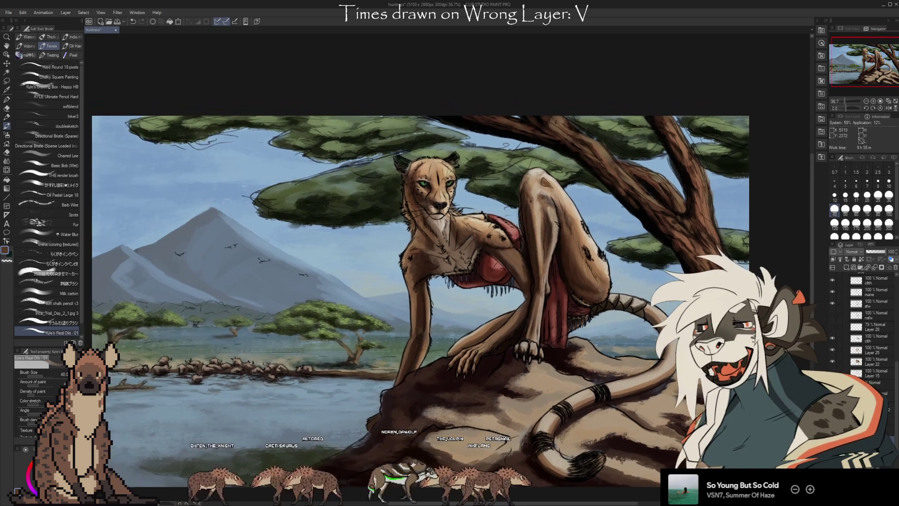
left_click(832, 394)
left_click(832, 393)
key("e")
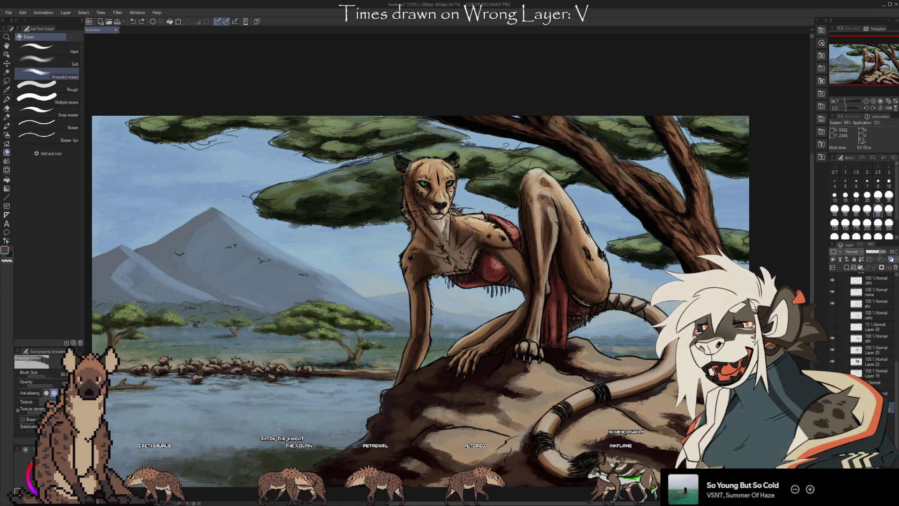
- Zoom the canvas to 50% on the cheetah and acacia and make the 'tree' layer active
left_click(889, 405)
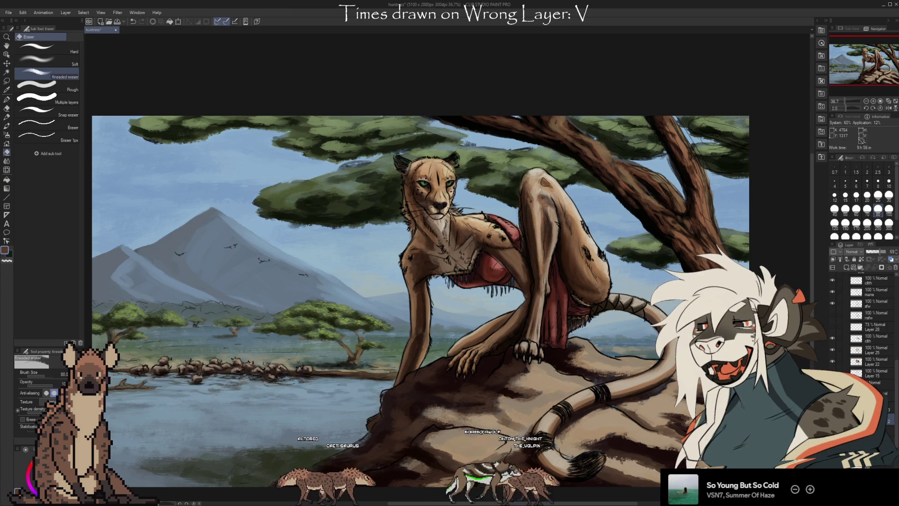
scroll(622, 166, "up", 2)
scroll(606, 164, "up", 1)
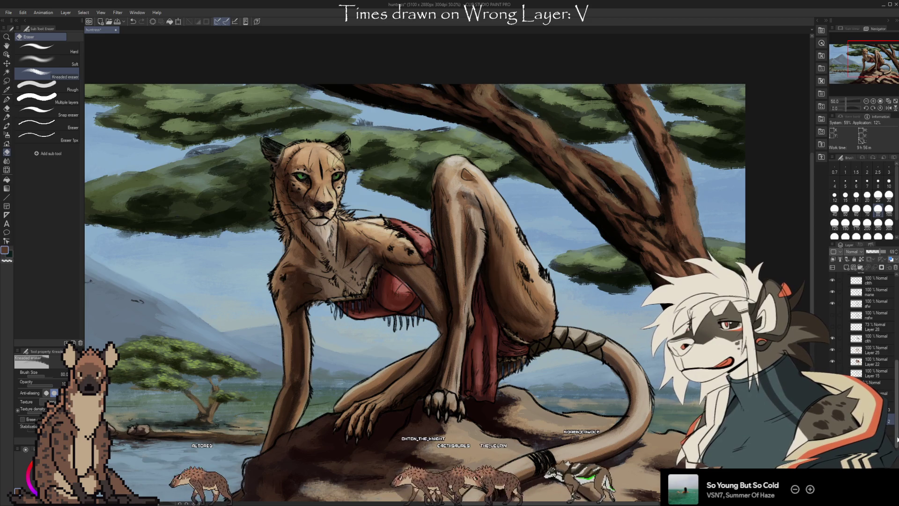
key("alt+bracketleft")
key("alt+bracketleft")
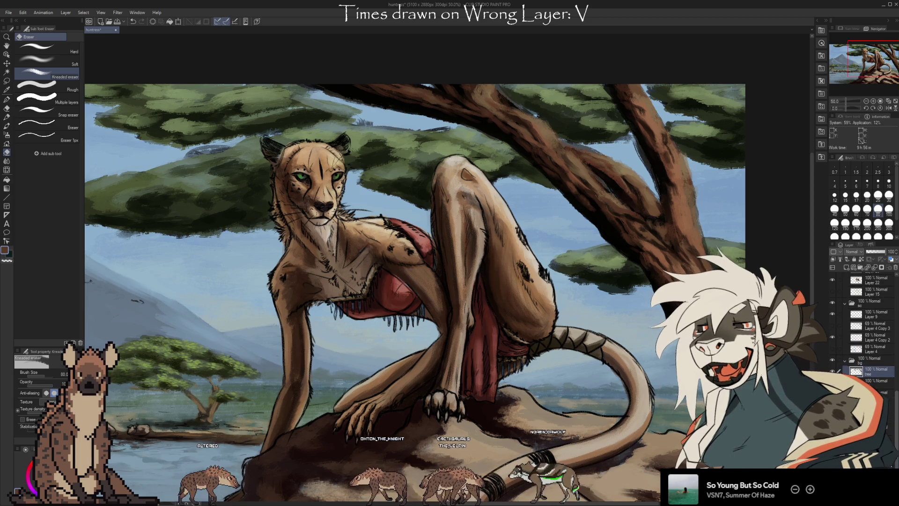
- Return to the oil brush and sample orange-brown and dark shades from the trunk
scroll(866, 380, "down", 1)
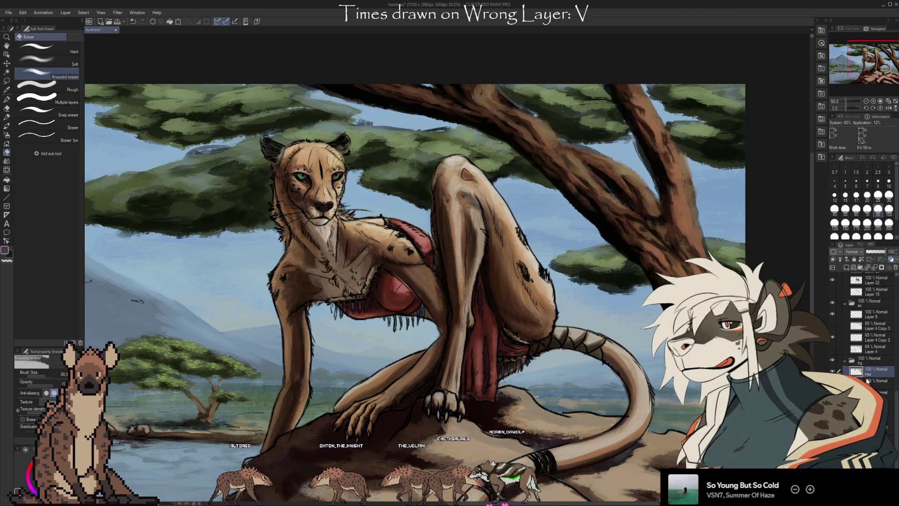
key("b")
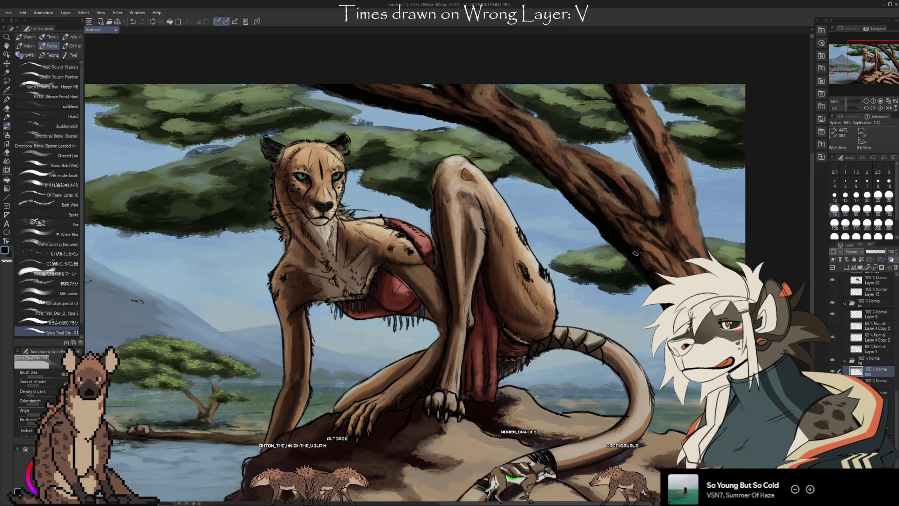
left_click(701, 243, "alt")
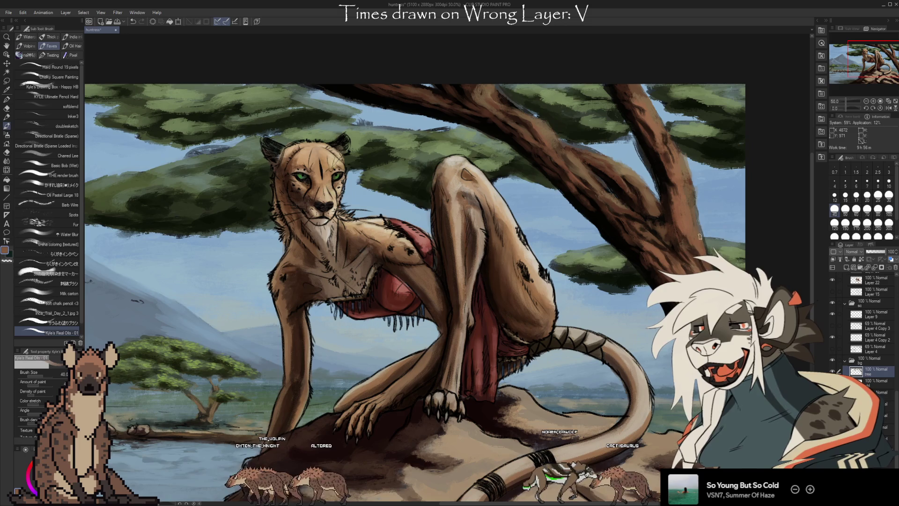
left_click(692, 220, "alt")
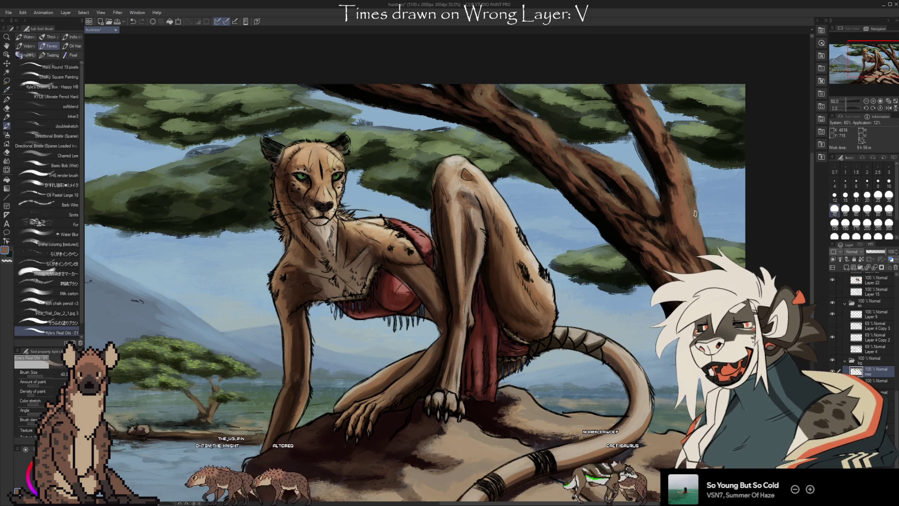
left_click(695, 243, "alt")
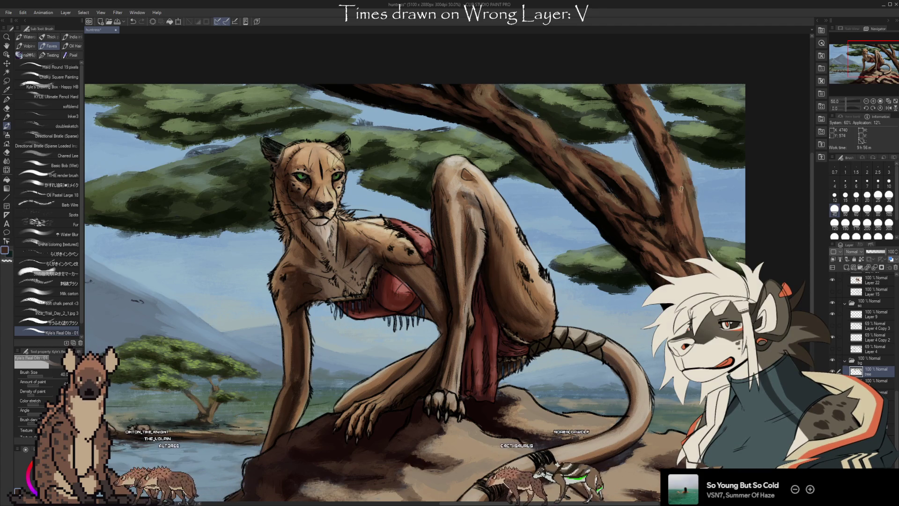
- Sample further trunk browns and darks, then rename Layer 37 to 'bg fixes'
key("alt")
left_click(682, 214, "alt")
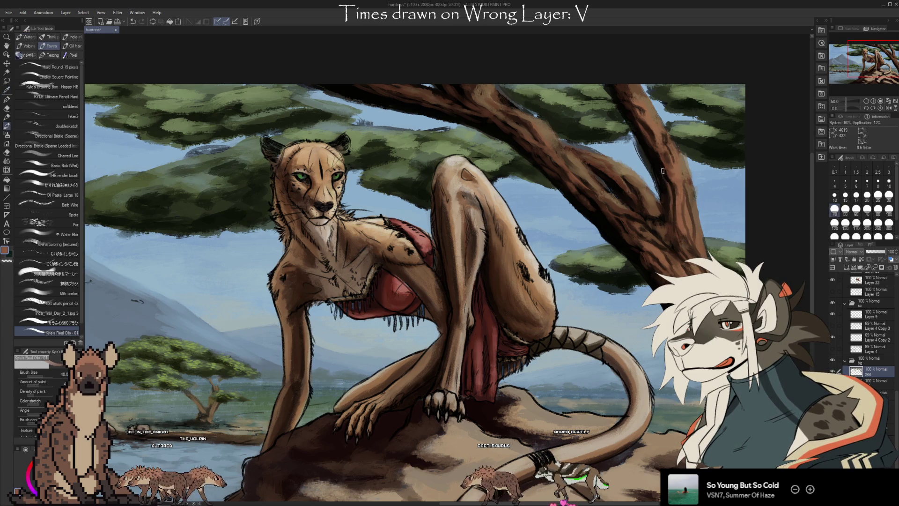
left_click(662, 190, "alt")
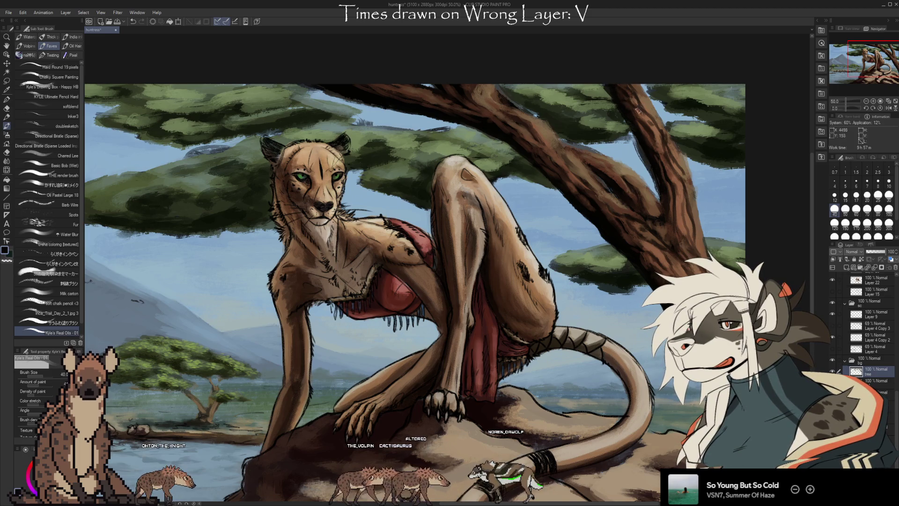
left_click(642, 129, "alt")
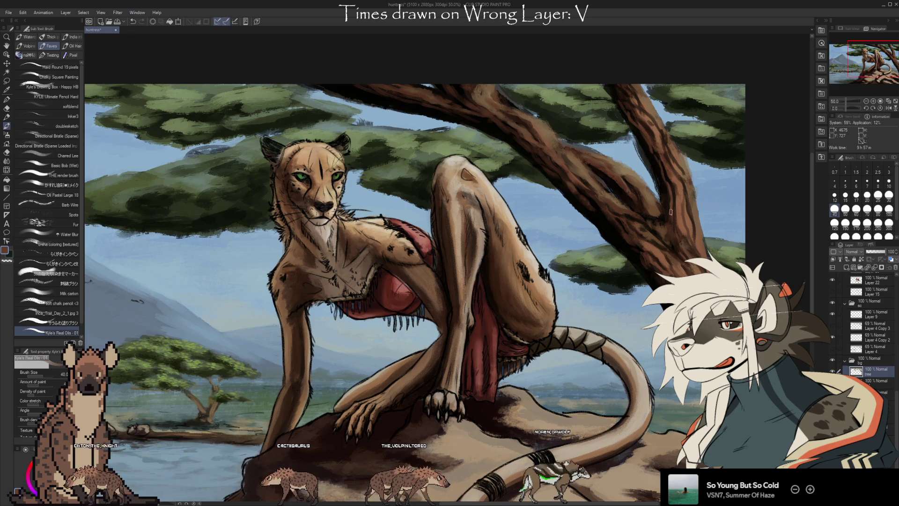
left_click(627, 130, "alt")
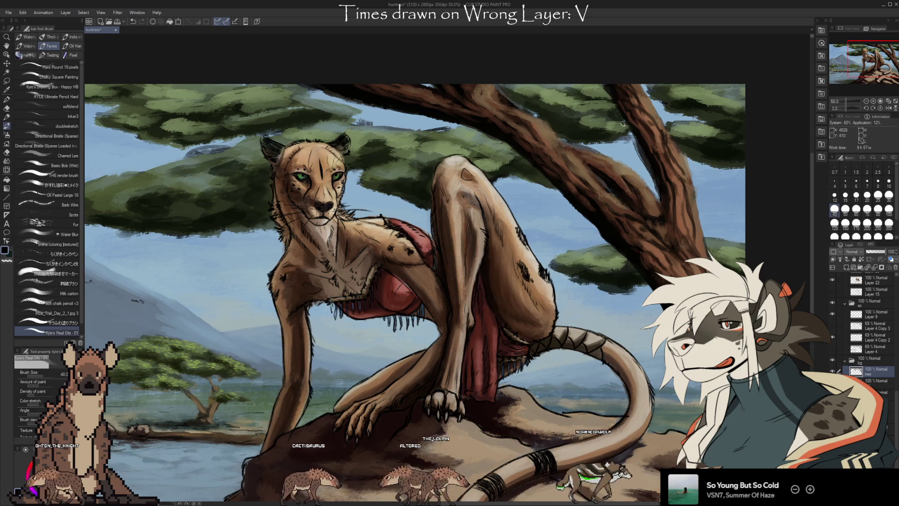
left_click(651, 155, "alt")
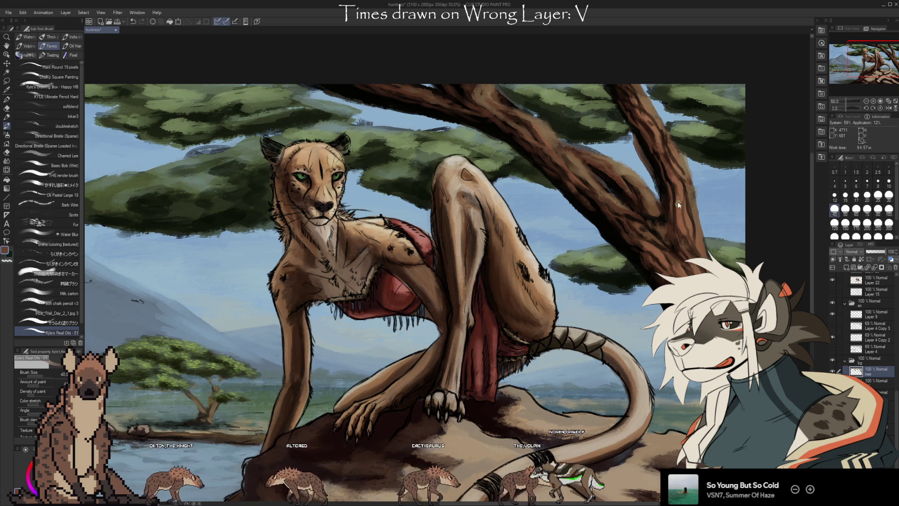
left_click(648, 155, "alt")
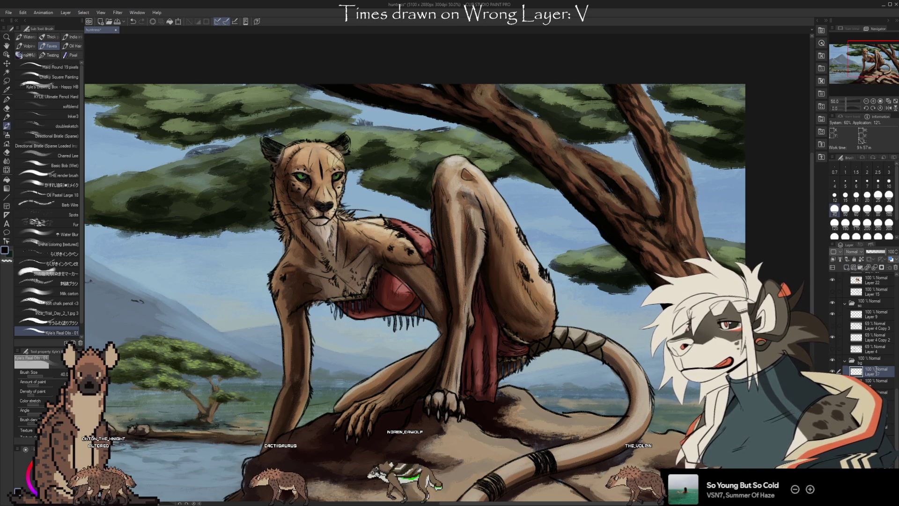
type("bg fixes")
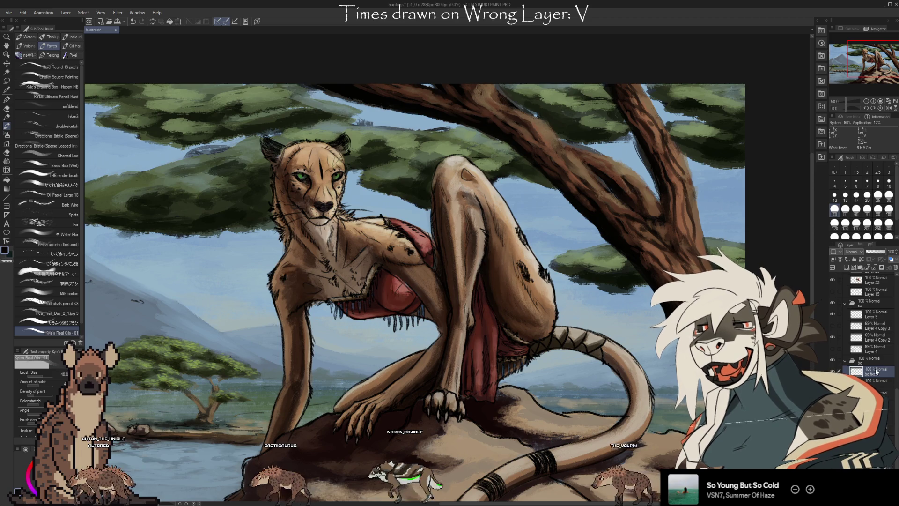
- Eyedrop the sky blue, then the trunk's dark brown, and settle on the light sky blue
left_click(707, 201, "alt")
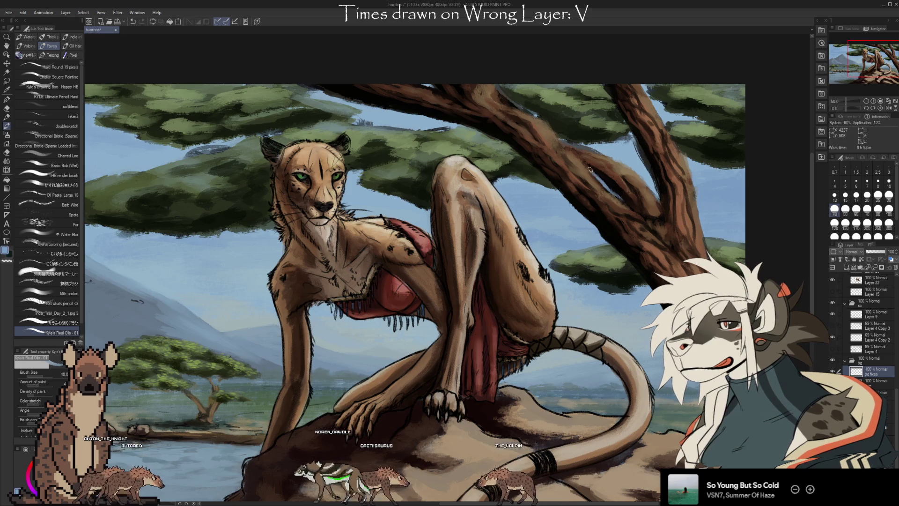
left_click(604, 179, "alt")
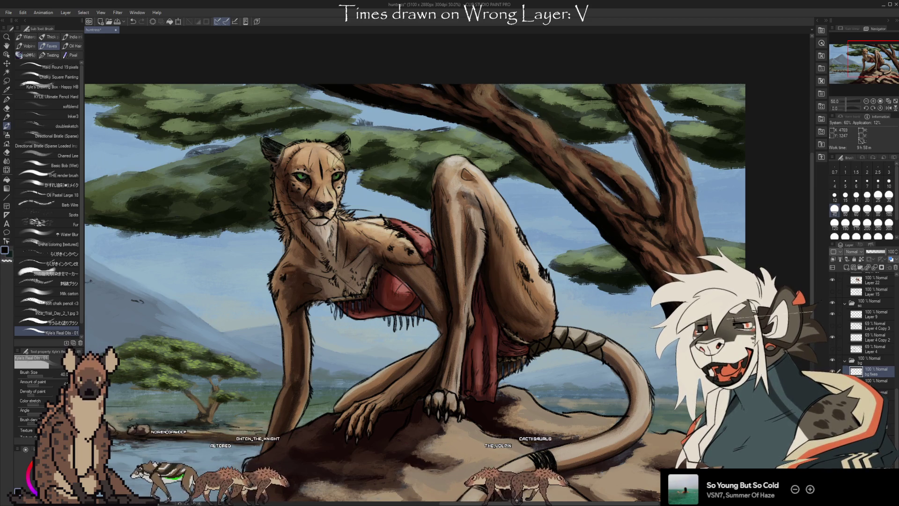
left_click(642, 177, "alt")
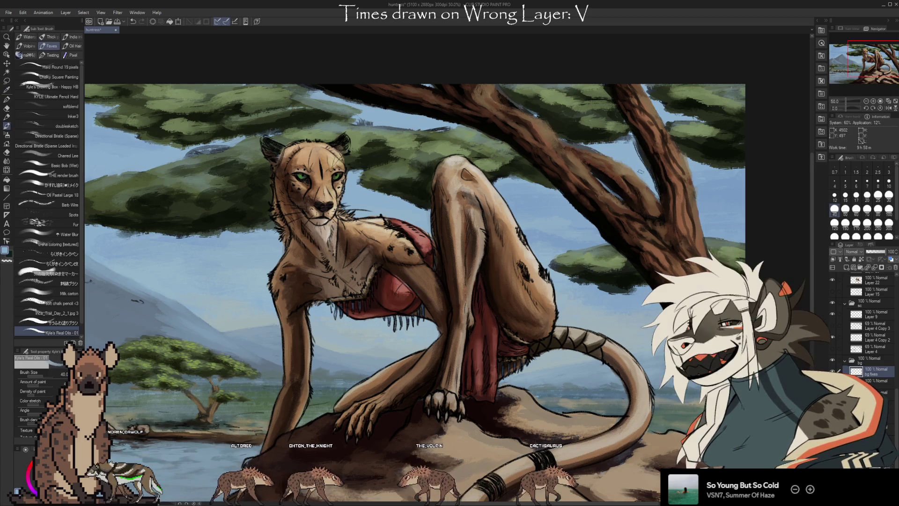
- Pick the trunk's brown and paint a shading stroke down the branch
key("i")
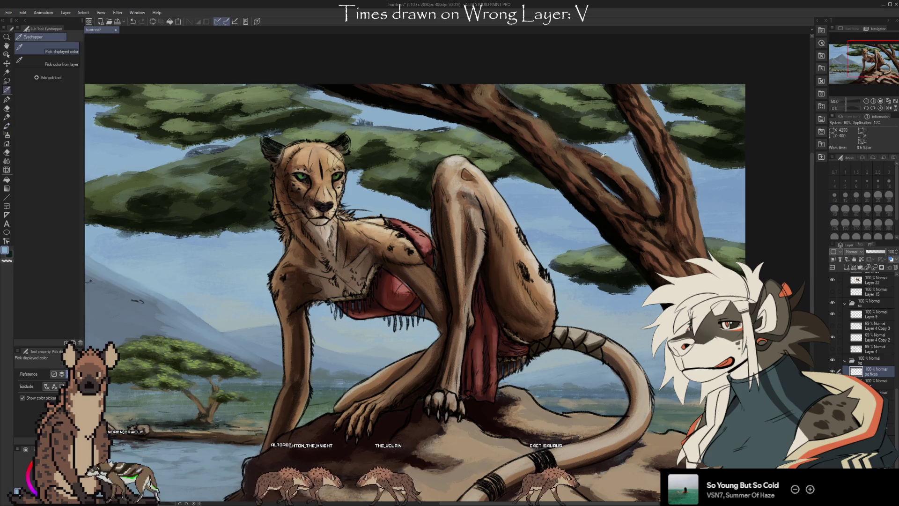
left_click(597, 155)
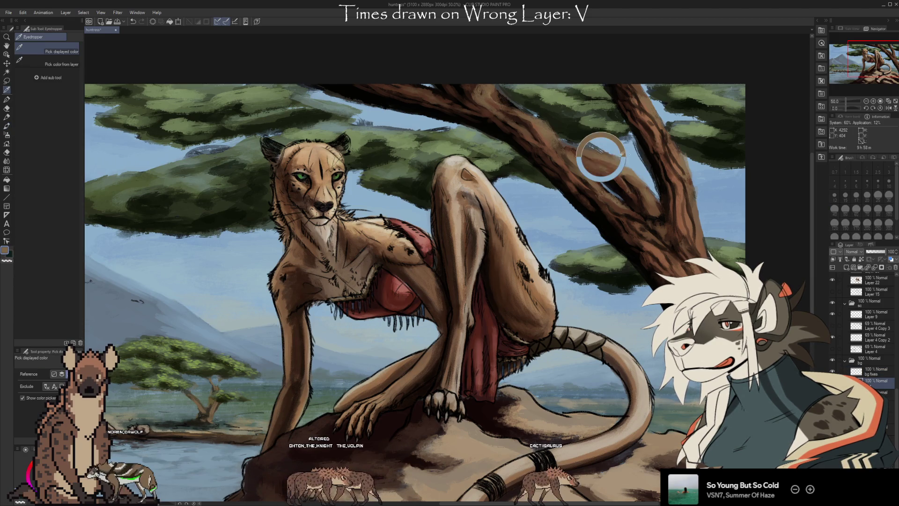
key("b")
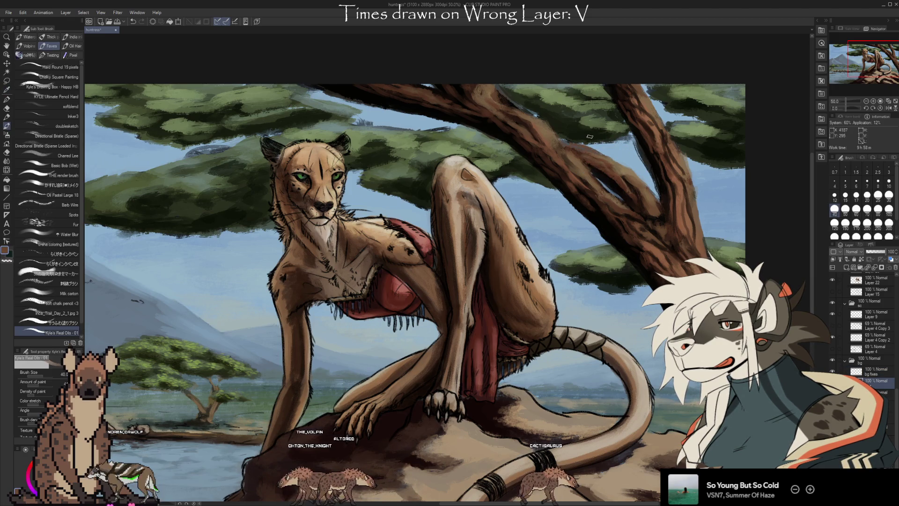
left_click_drag(589, 136, 603, 158)
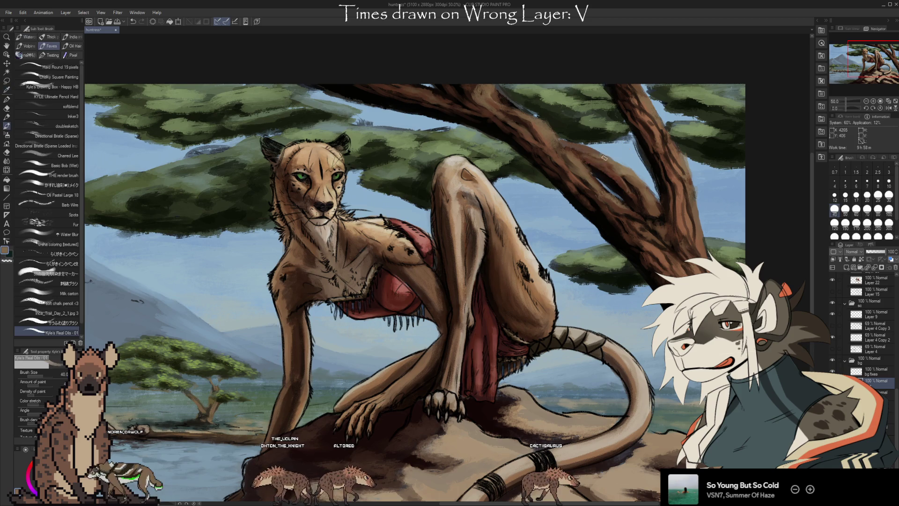
key("x")
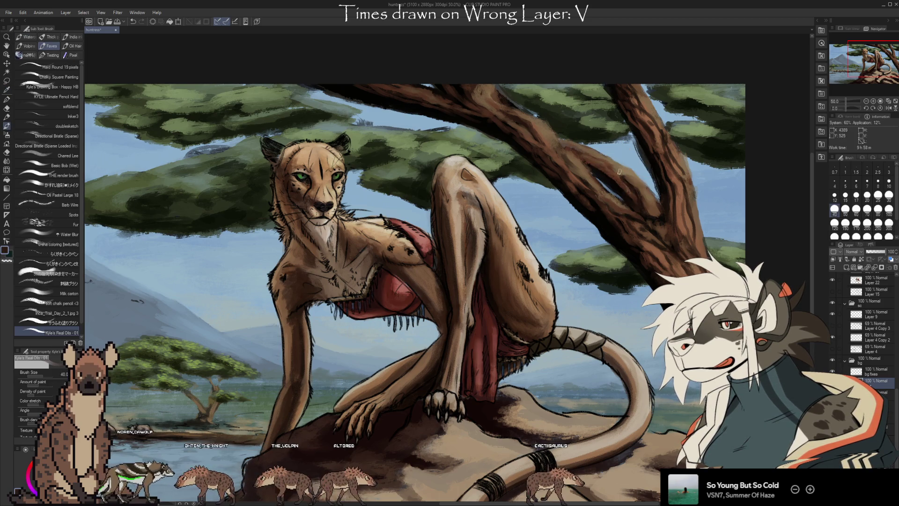
key("x")
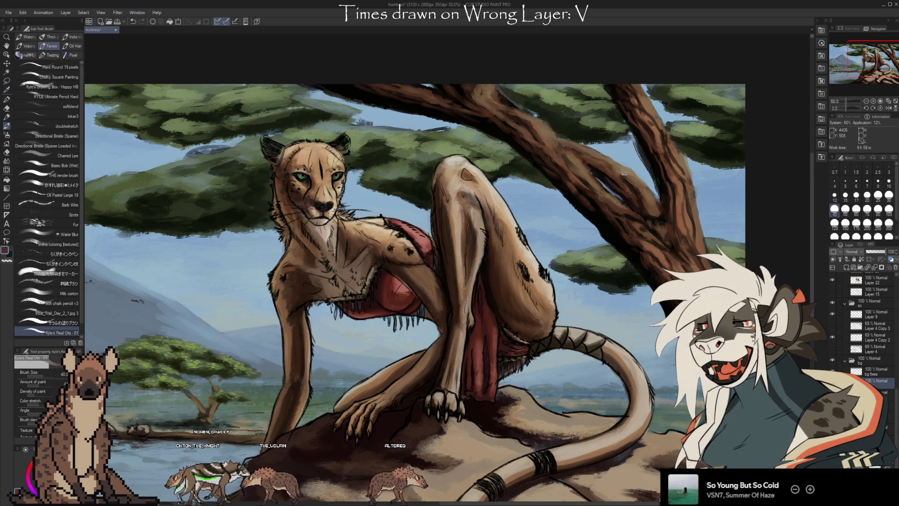
- Sample tan-brown and red-brown bark tones from the branch
key("i")
key("b")
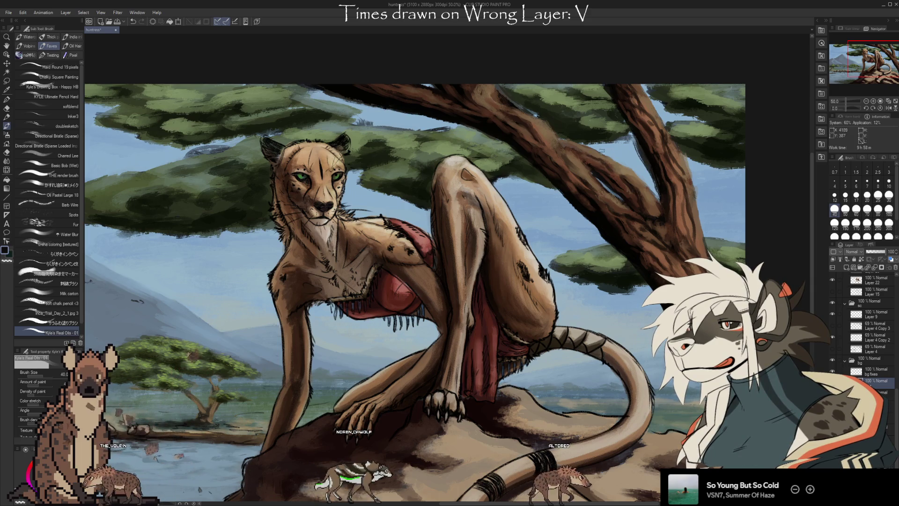
key("i")
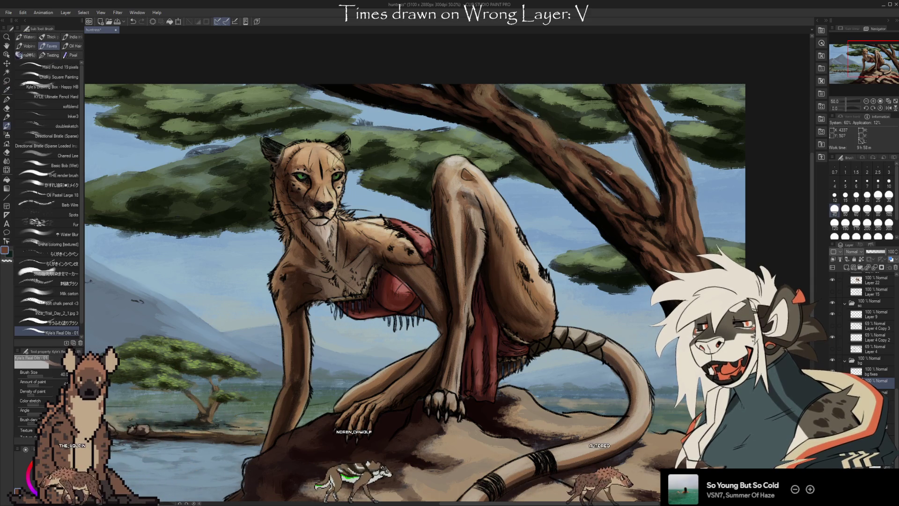
left_click(621, 163, "alt")
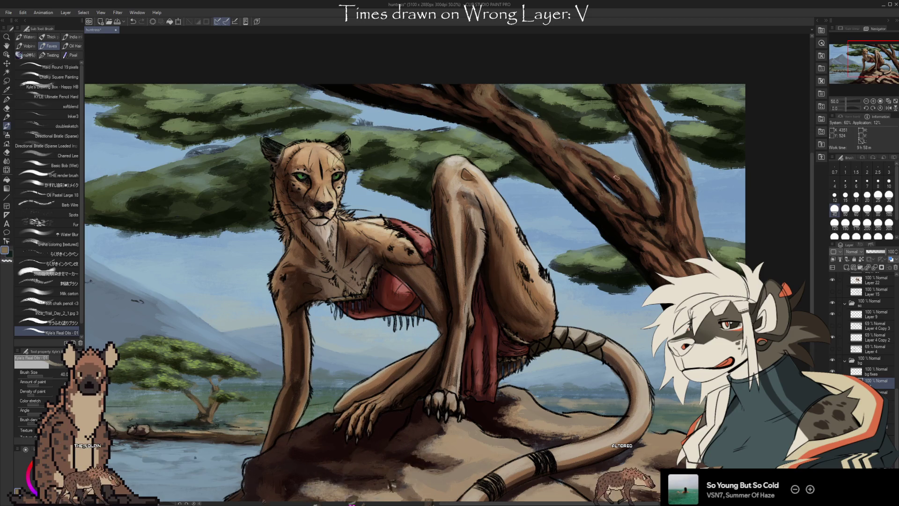
key("i")
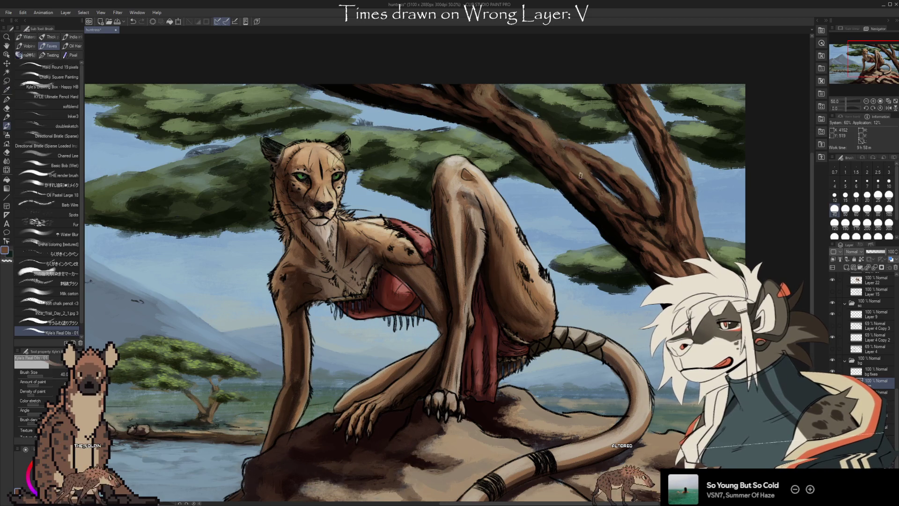
left_click(559, 162)
key("b")
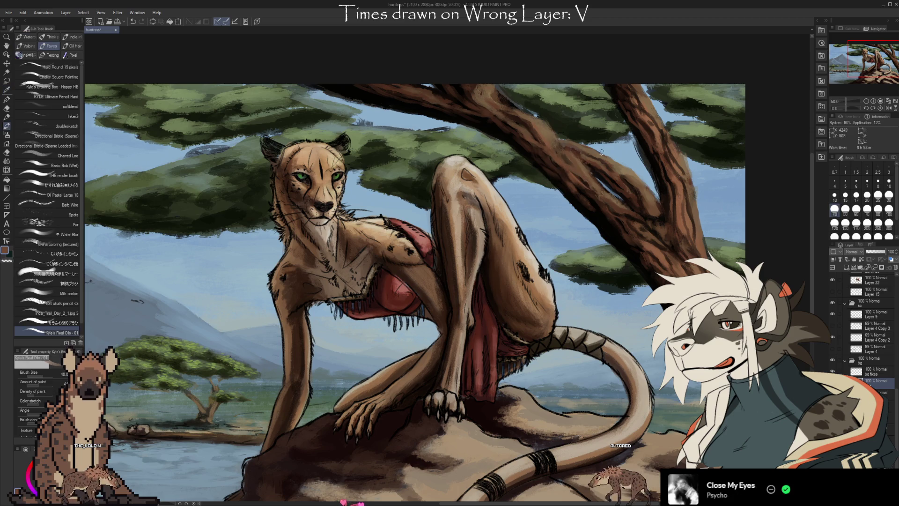
- Sample more bark browns from the branch and enlarge the brush to size 50
left_click(587, 185, "alt")
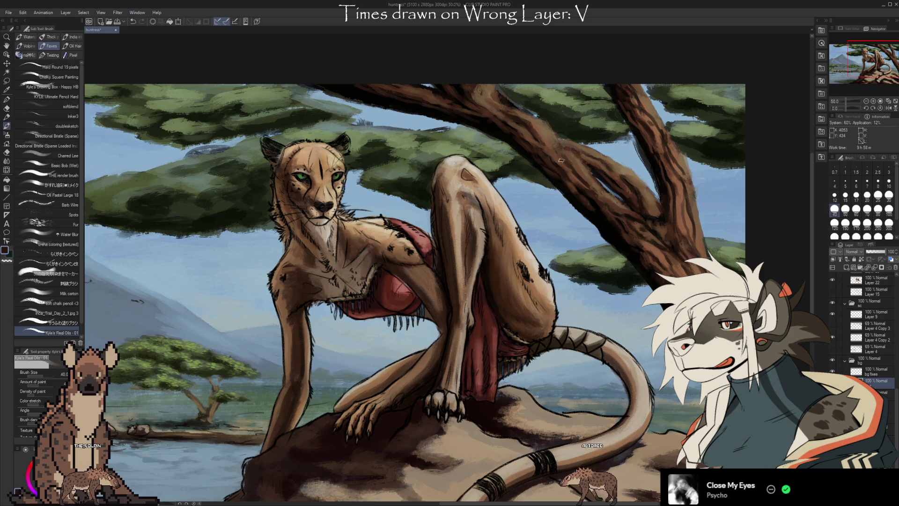
left_click(582, 185, "alt")
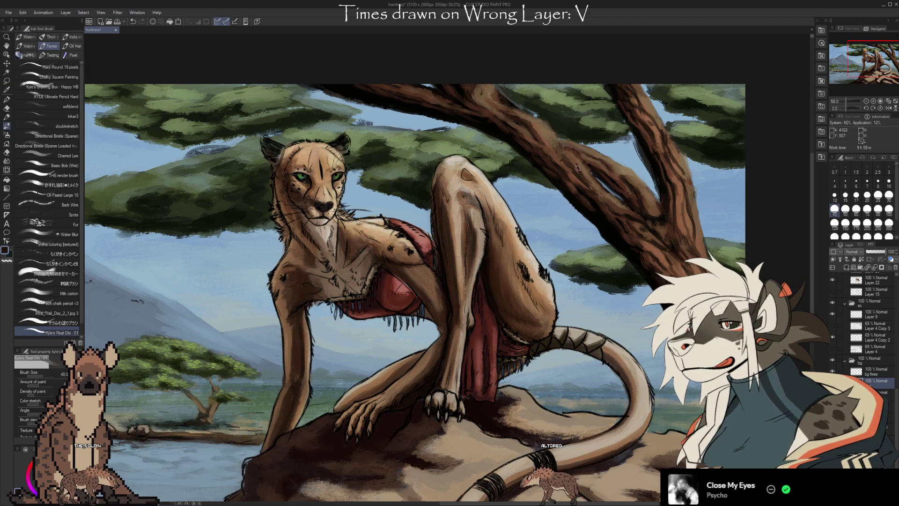
key("bracketright")
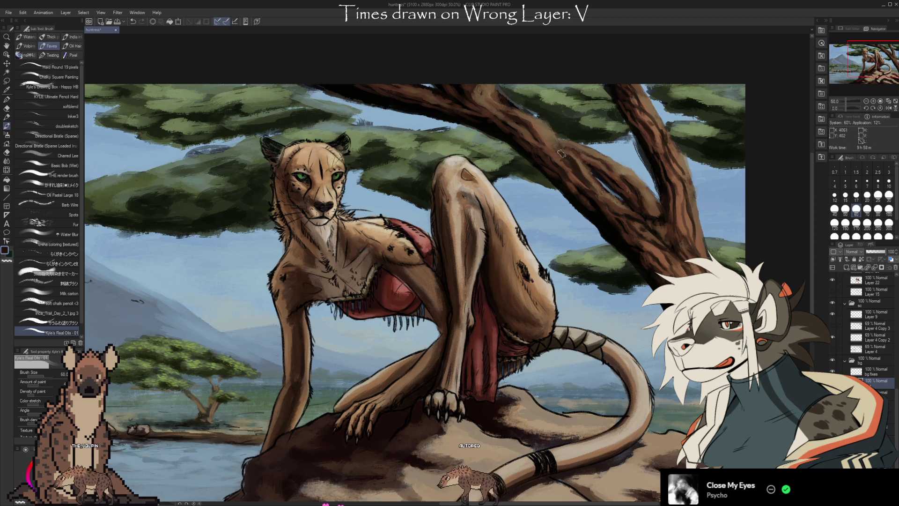
left_click(592, 200, "alt")
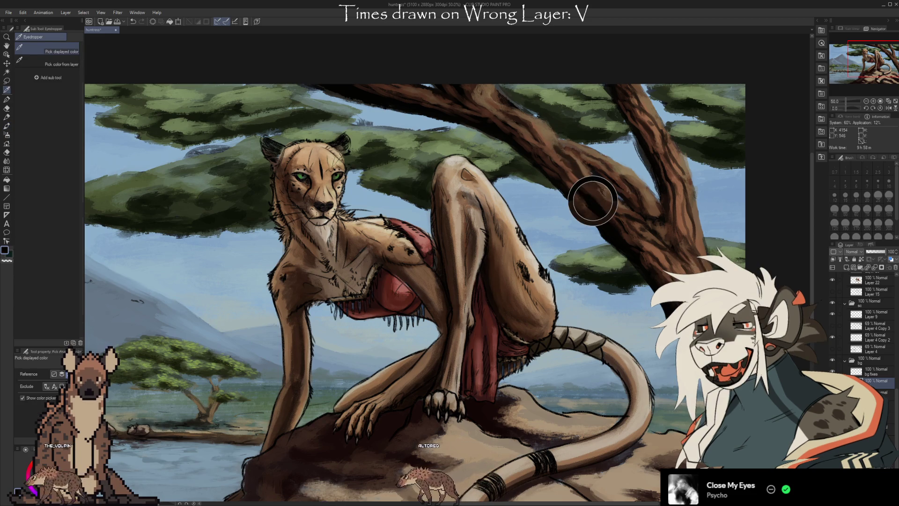
- Eyedrop darker browns and bark tones along the branch's lower edge while blending shading
left_click(564, 167, "alt")
left_click(589, 187, "alt")
left_click(587, 178, "alt")
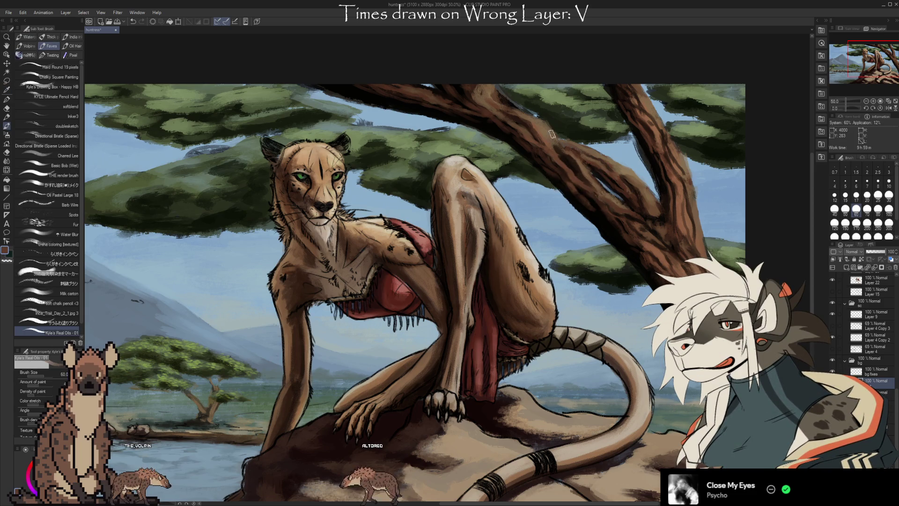
left_click(575, 172, "alt")
left_click(585, 178, "alt")
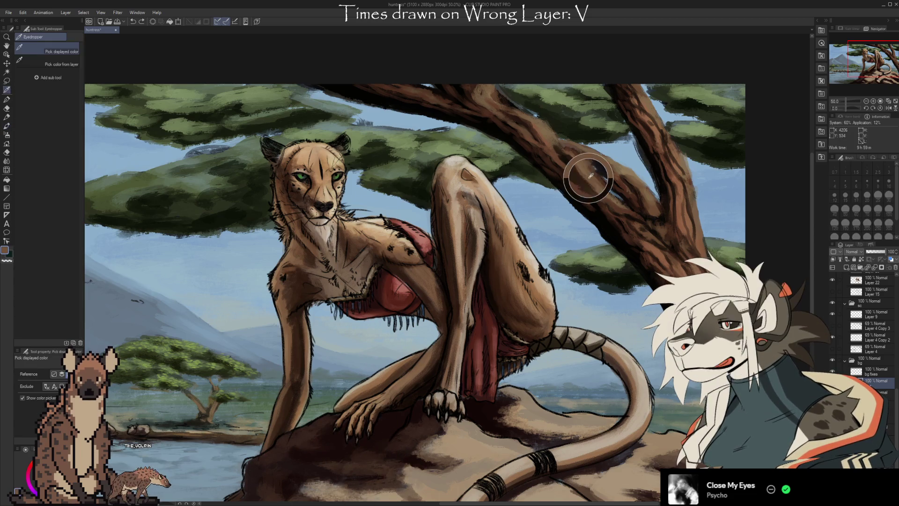
left_click(580, 176, "alt")
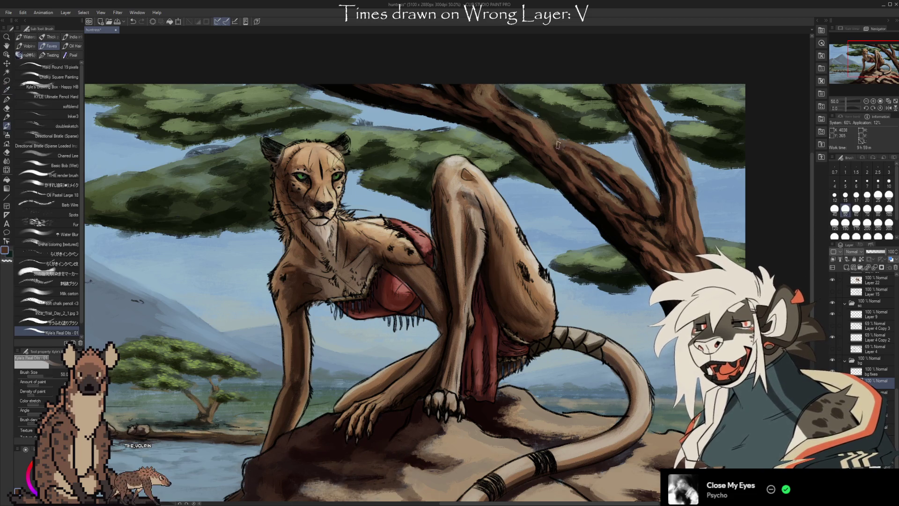
left_click(583, 167, "alt")
- Continue sampling bark colours beside and along the branch to blend its shading further
left_click(596, 182, "alt")
left_click(597, 179, "alt")
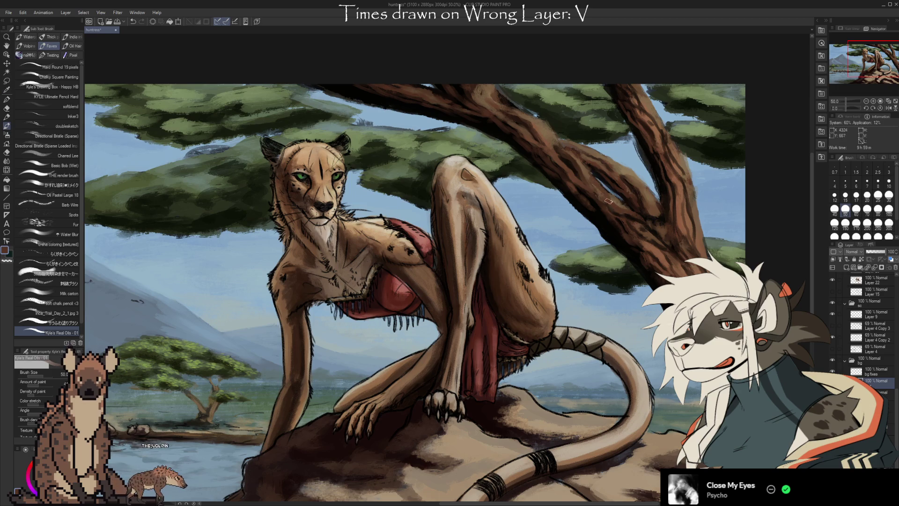
left_click(592, 187, "alt")
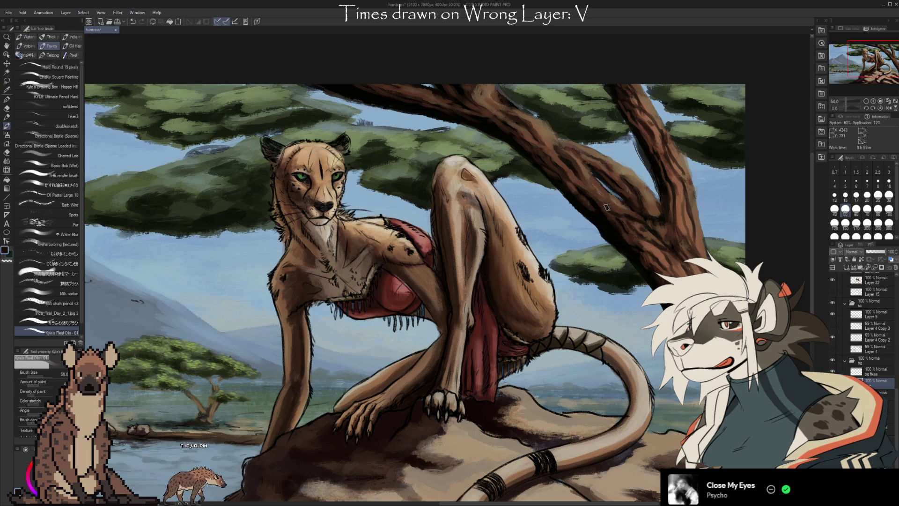
left_click(613, 206, "alt")
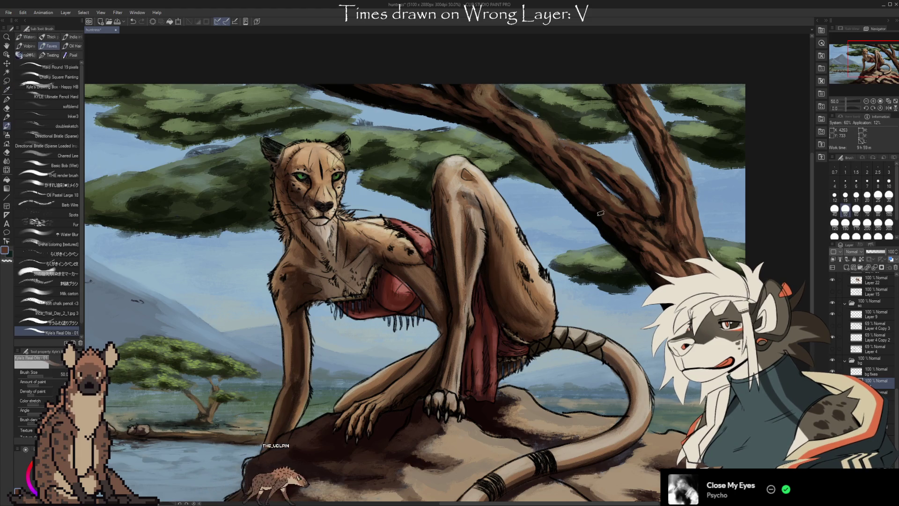
left_click(582, 191, "alt")
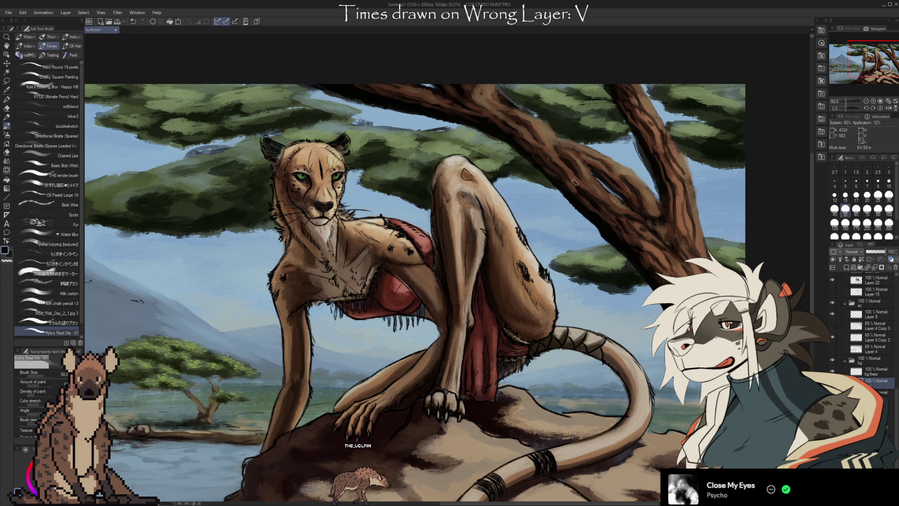
left_click(563, 157, "alt")
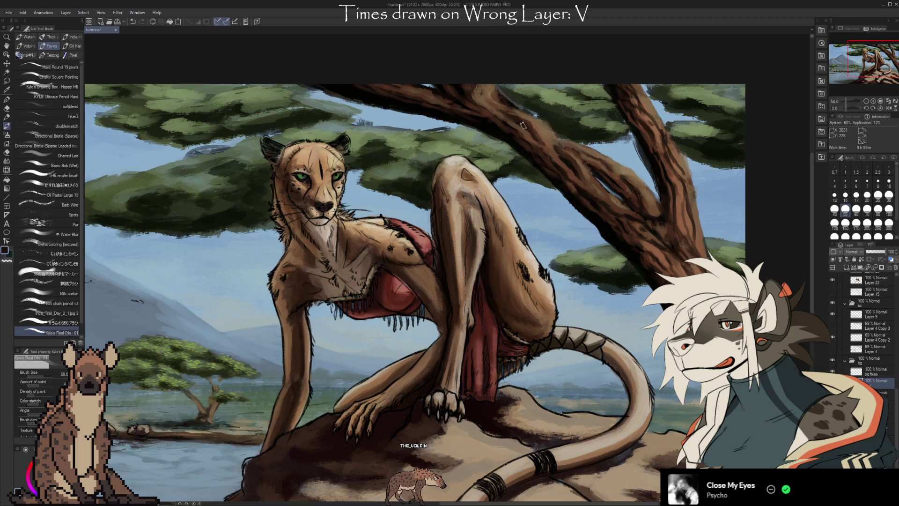
left_click(512, 139, "alt")
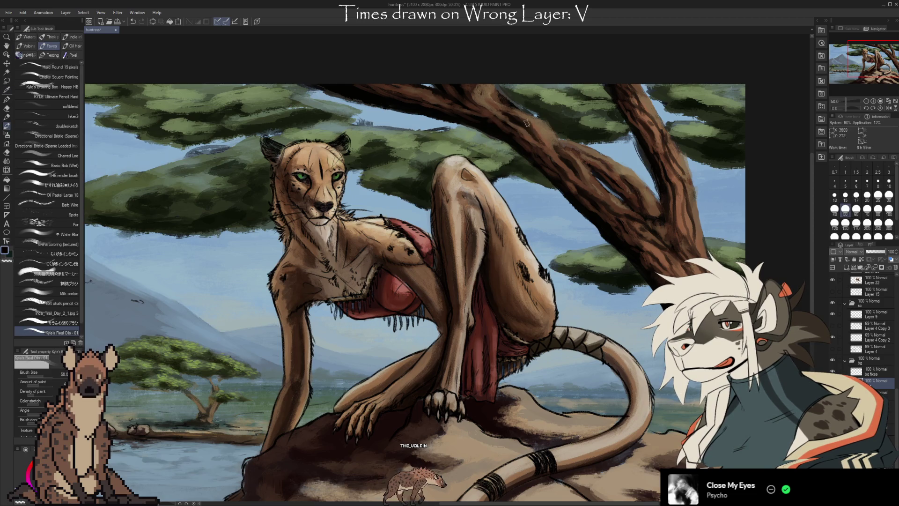
- Target the 'bg fixes' layer and pick the sky blue beside the branches for painting
key("i")
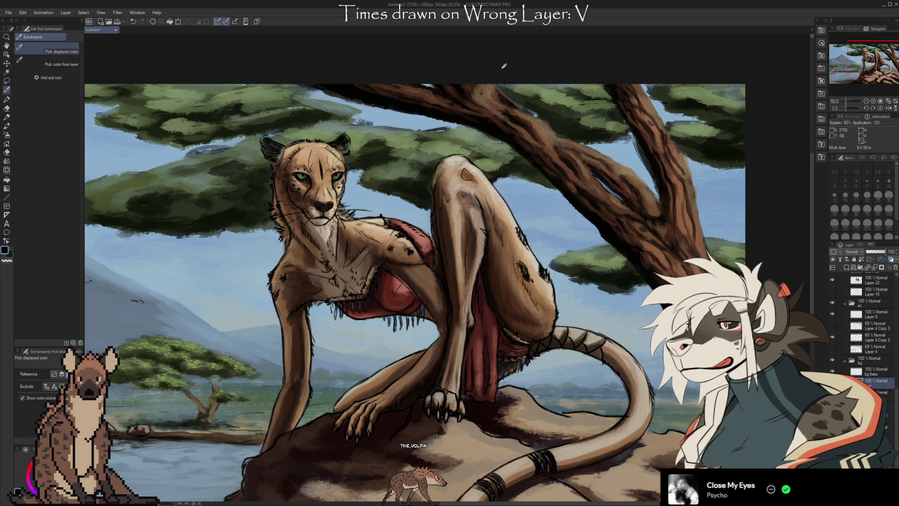
left_click(860, 371)
left_click(618, 152)
key("b")
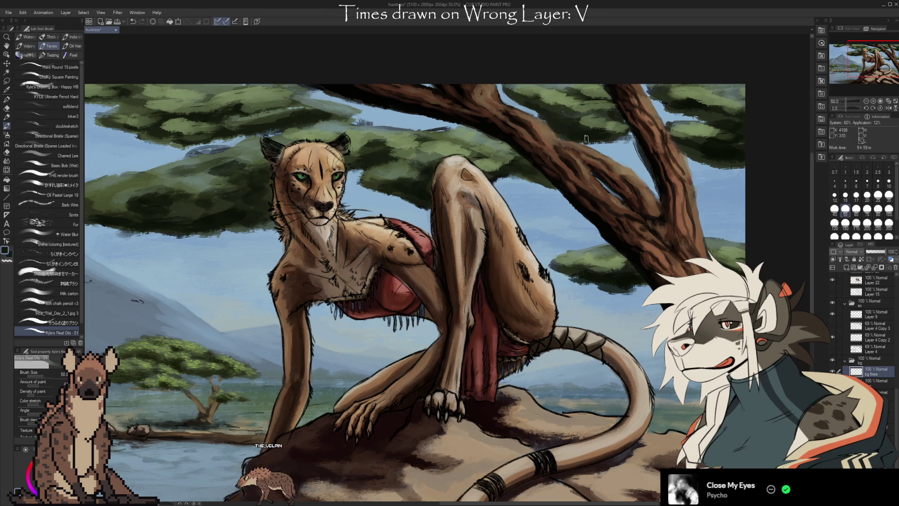
- Sample a foliage green from the acacia and paint around the branches
left_click(585, 124, "alt")
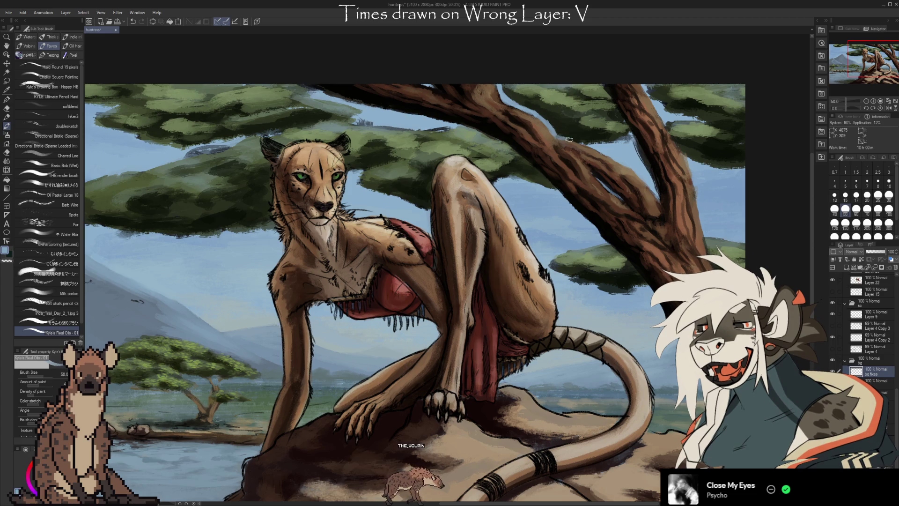
key("i")
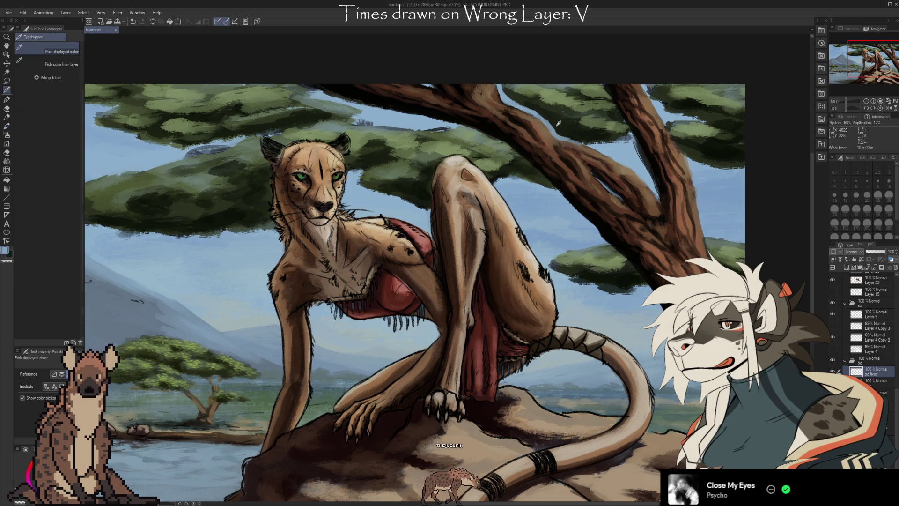
key("b")
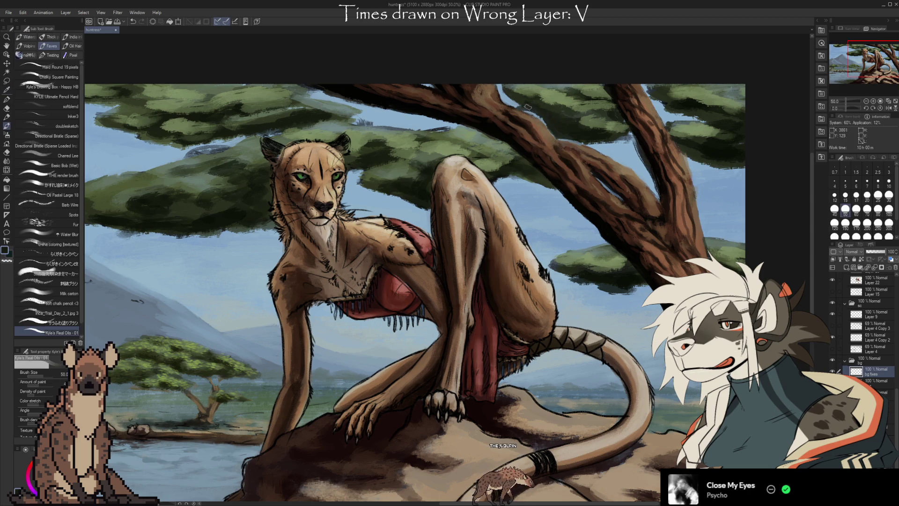
left_click(514, 93, "alt")
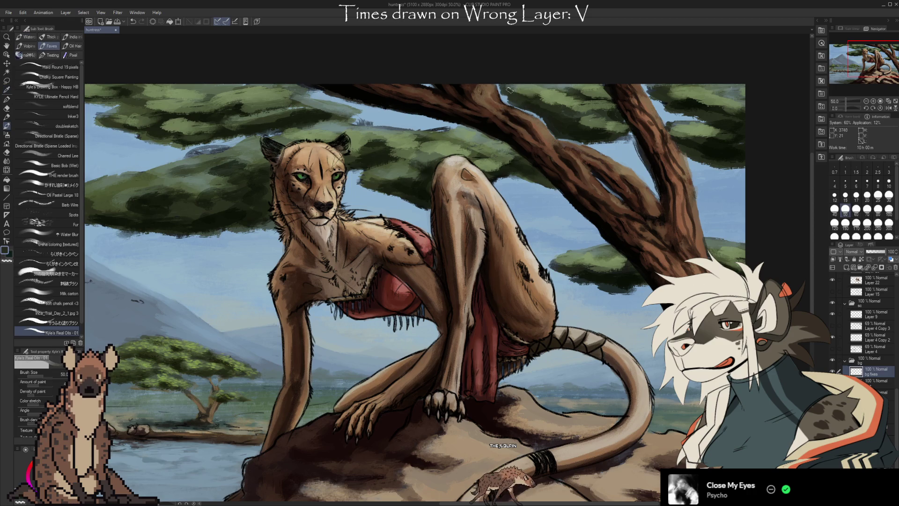
- Pick another foliage green and touch up around the branches, erasing where needed
key("i")
left_click(547, 94)
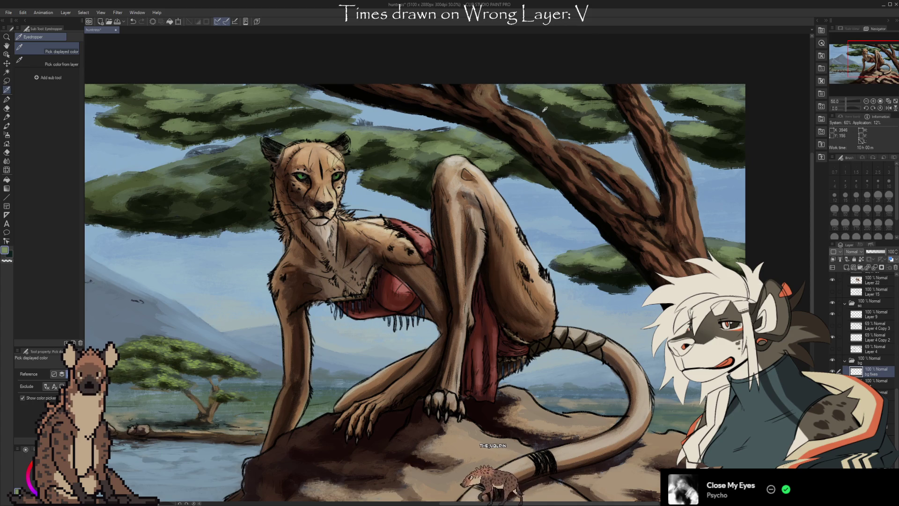
key("e")
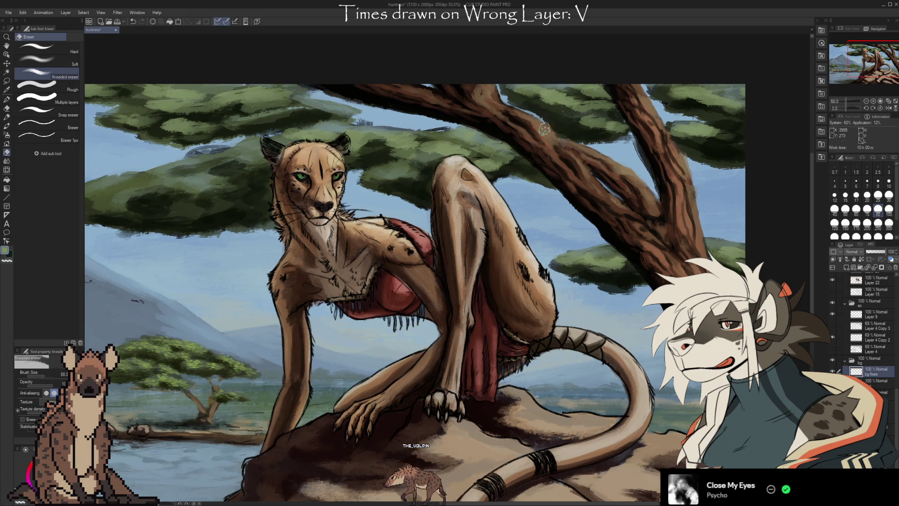
key("b")
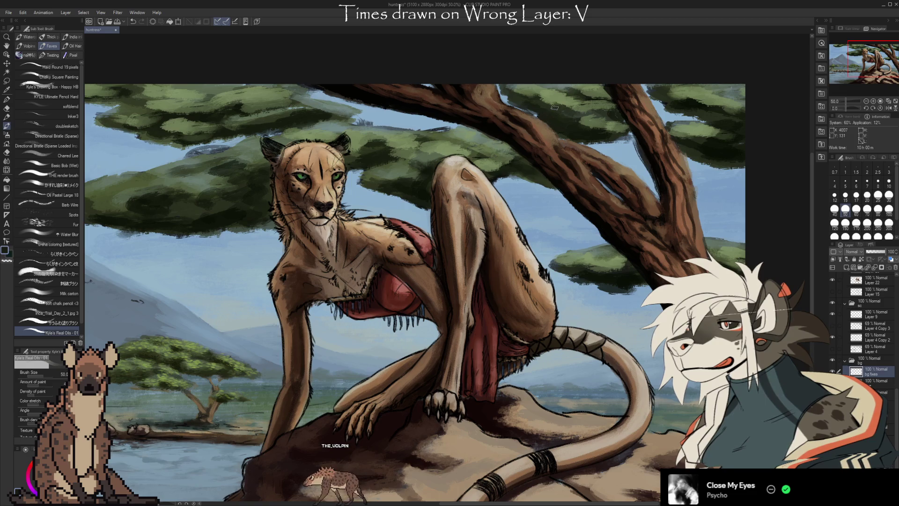
key("i")
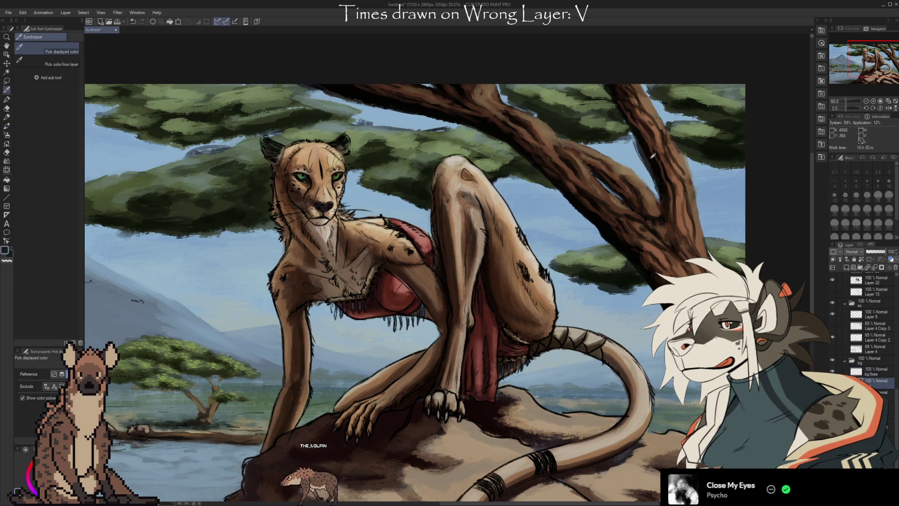
key("b")
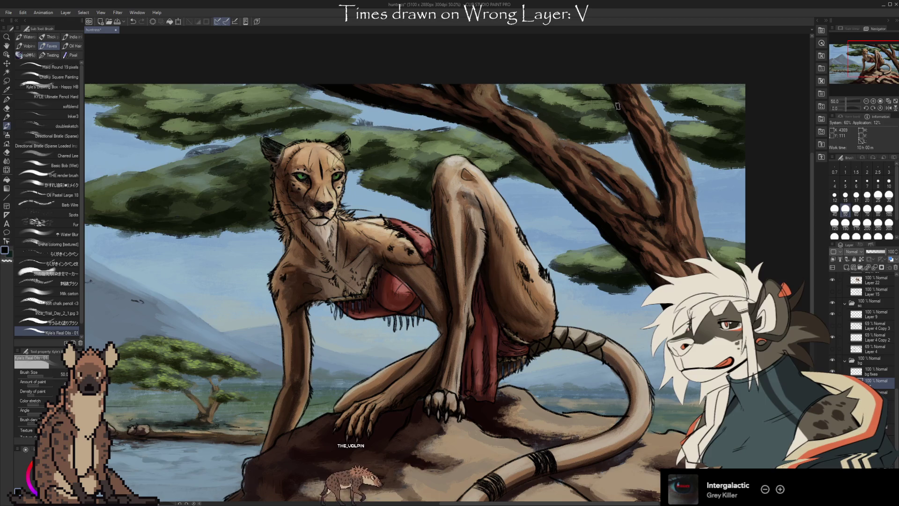
scroll(650, 180, "up", 1)
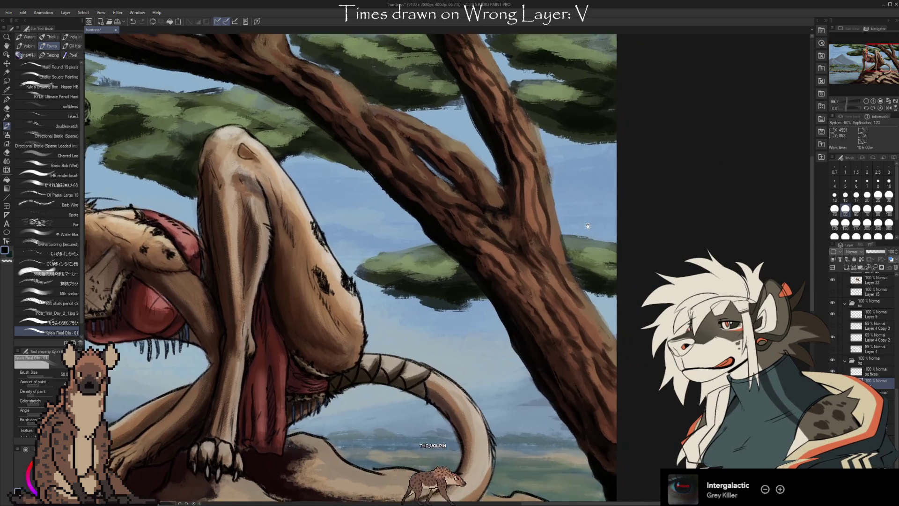
- Pick a brown from the acacia branch and shrink the brush to size 30
key("i")
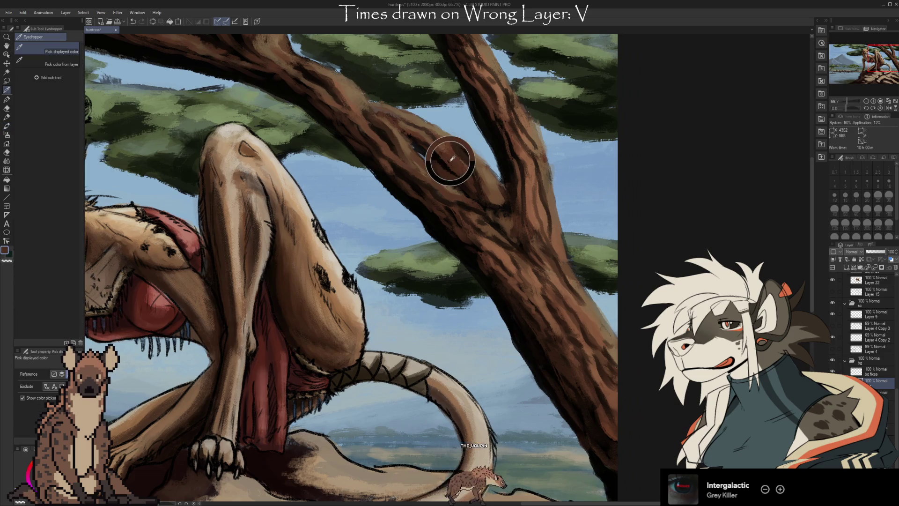
left_click(455, 166)
key("b")
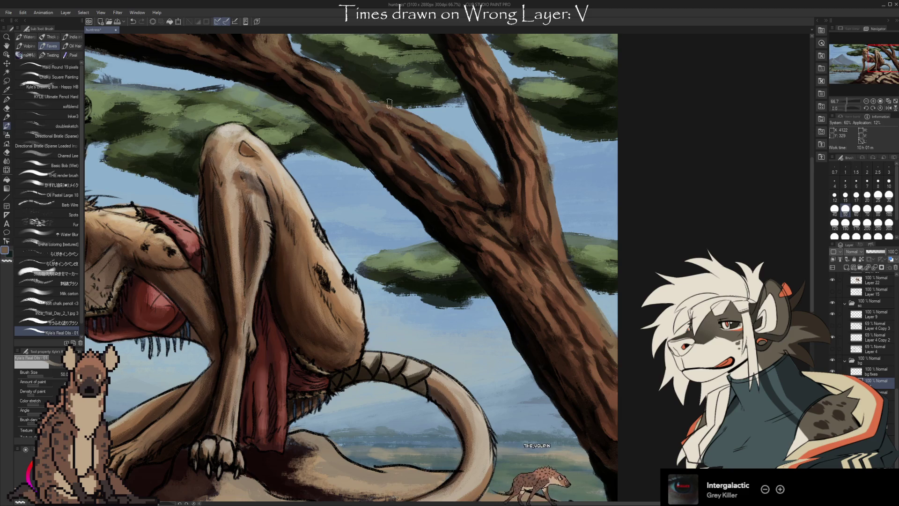
key("bracketleft")
key("bracketleft")
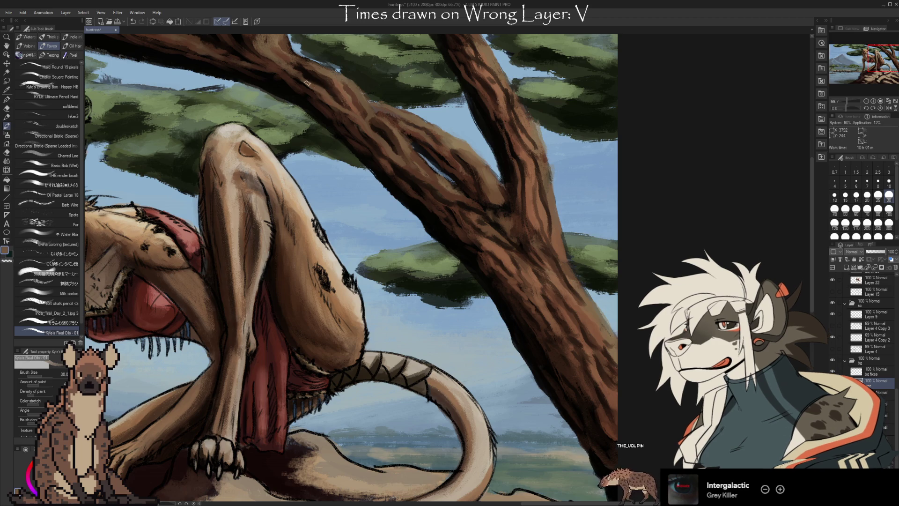
left_click(299, 70, "alt")
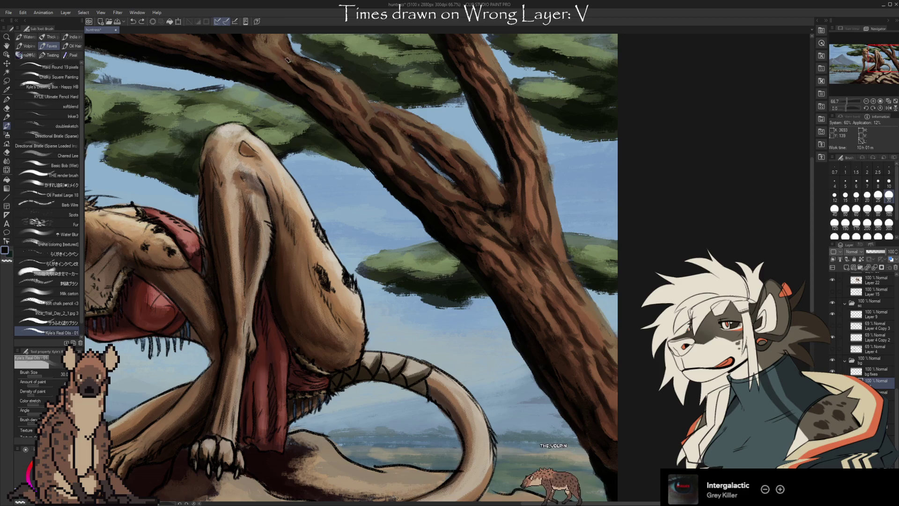
- Sample dark and brown bark colours along the branch, painting darker textured strokes
key("i")
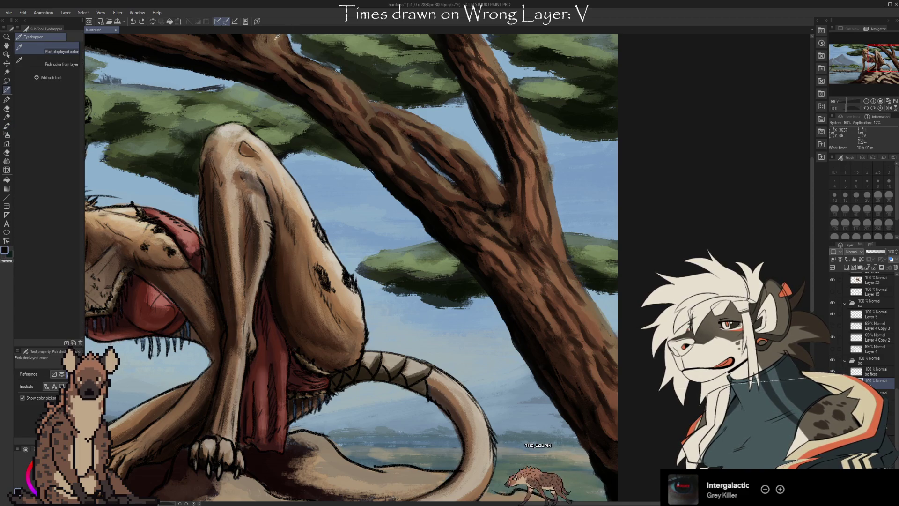
left_click(287, 57, "alt")
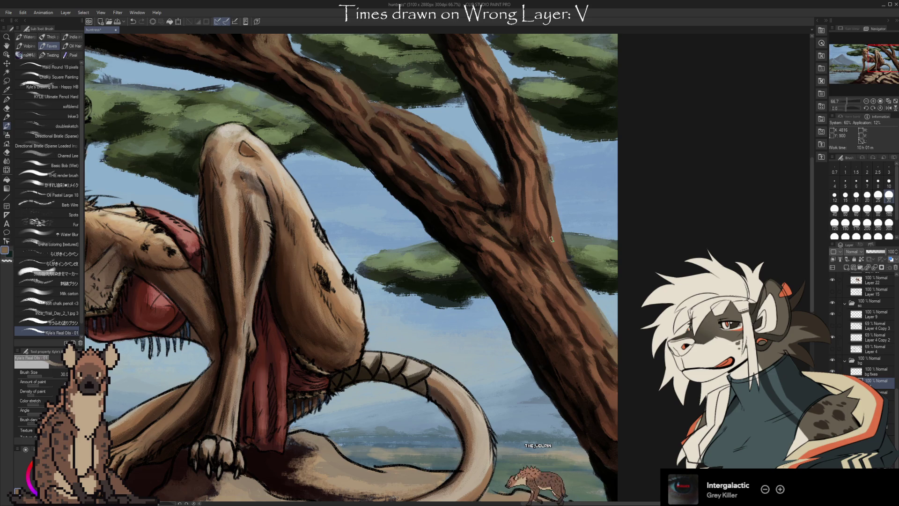
left_click(459, 137, "alt")
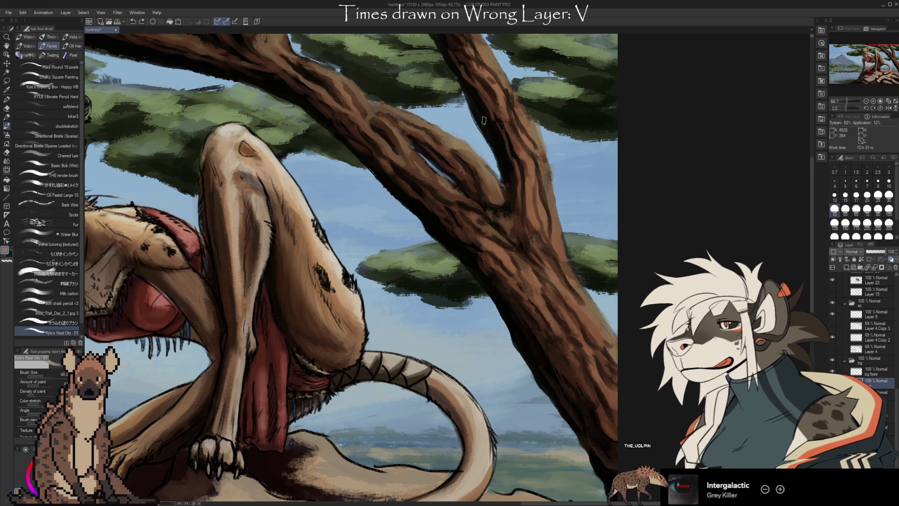
key("alt")
left_click(459, 183, "alt")
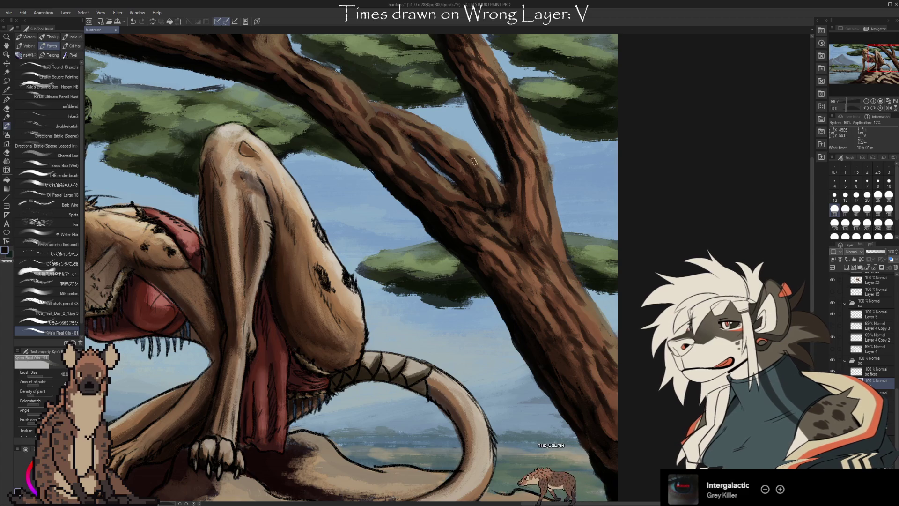
left_click(468, 183, "alt")
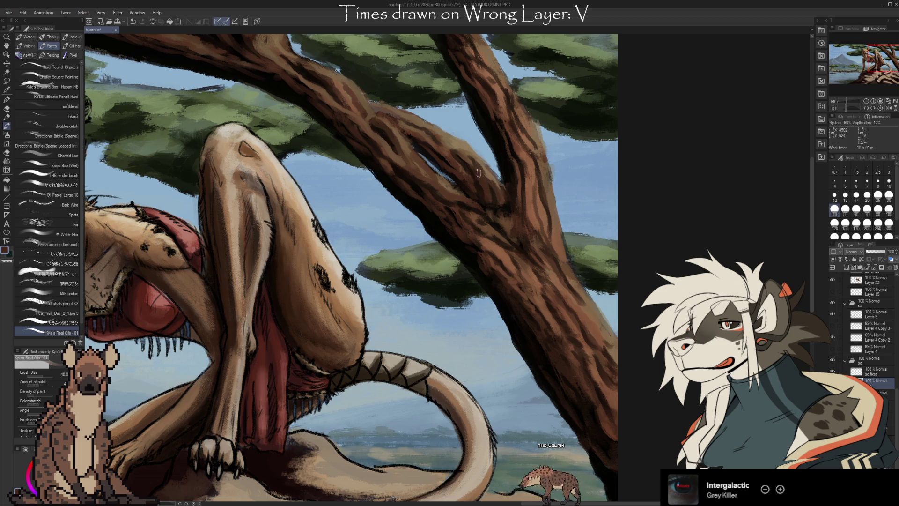
left_click(483, 202, "alt")
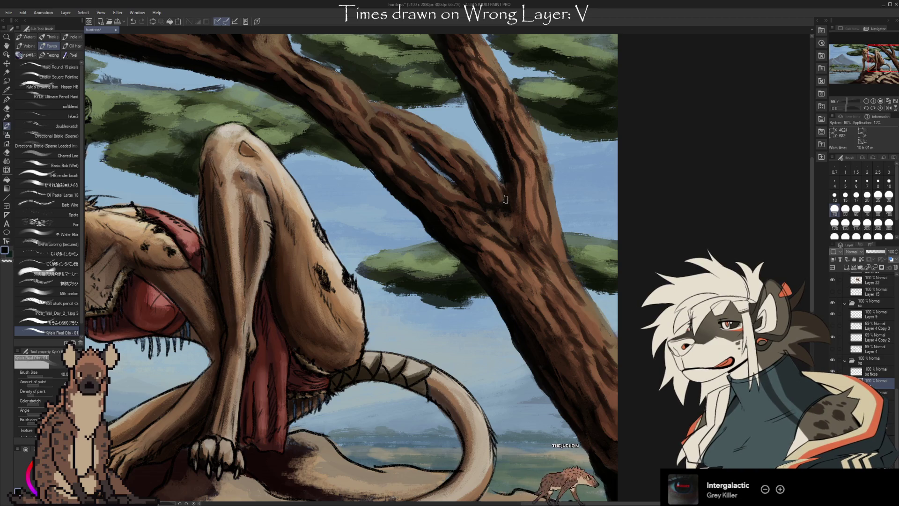
left_click(500, 200, "alt")
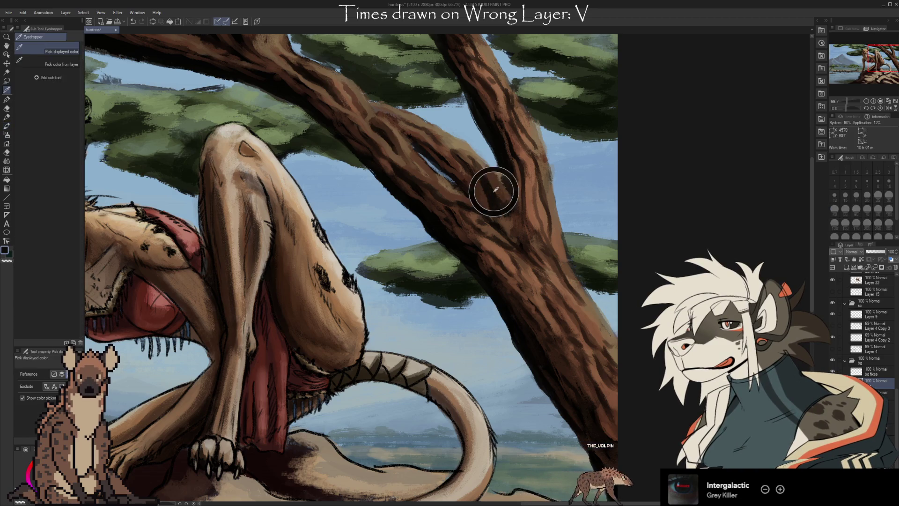
- Paint textured bark strokes at the acacia's branch fork using browns sampled from the branch
left_click(495, 185, "alt")
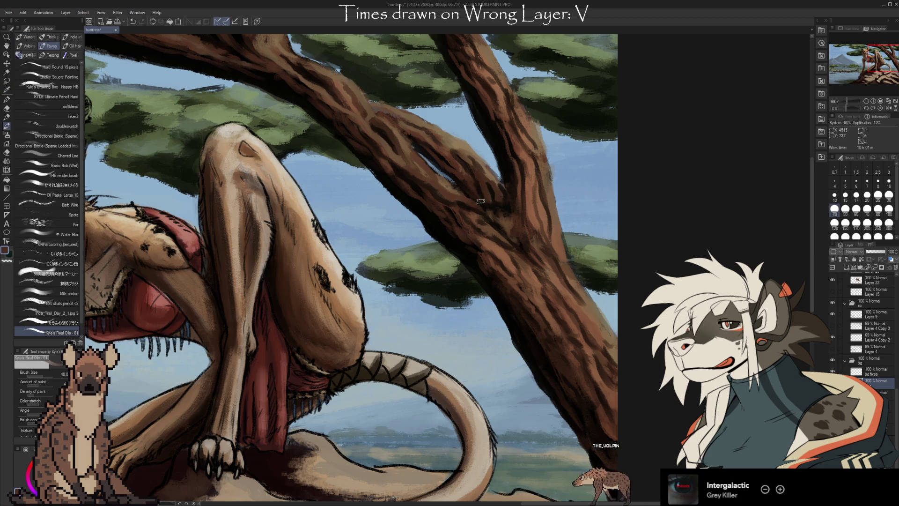
left_click(476, 186, "alt")
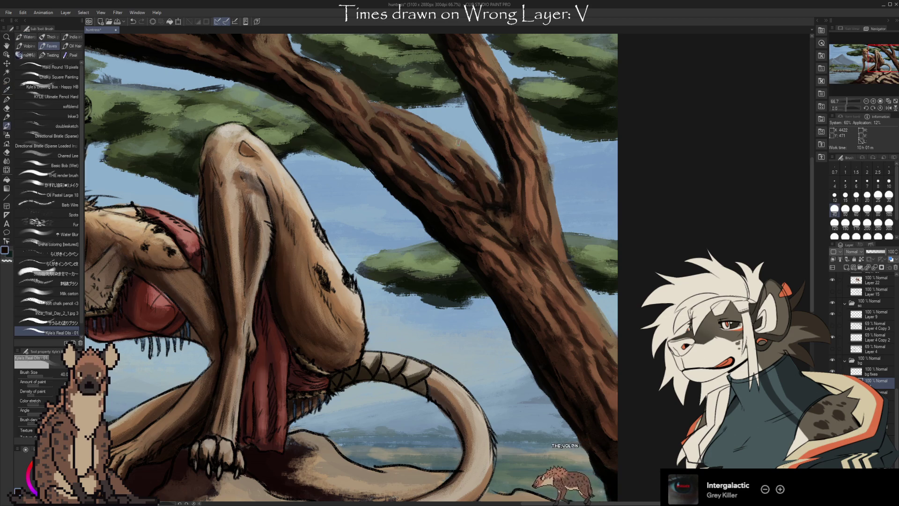
left_click(462, 176, "alt")
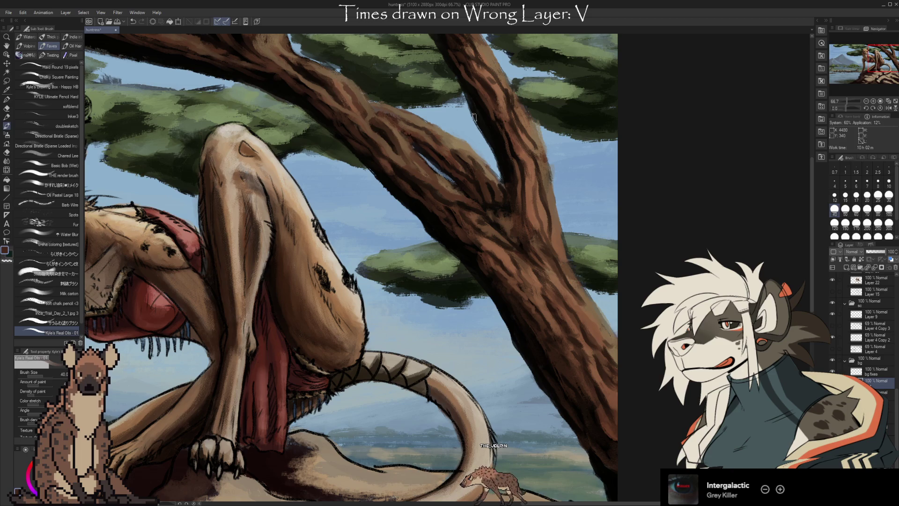
key("i")
left_click(593, 341)
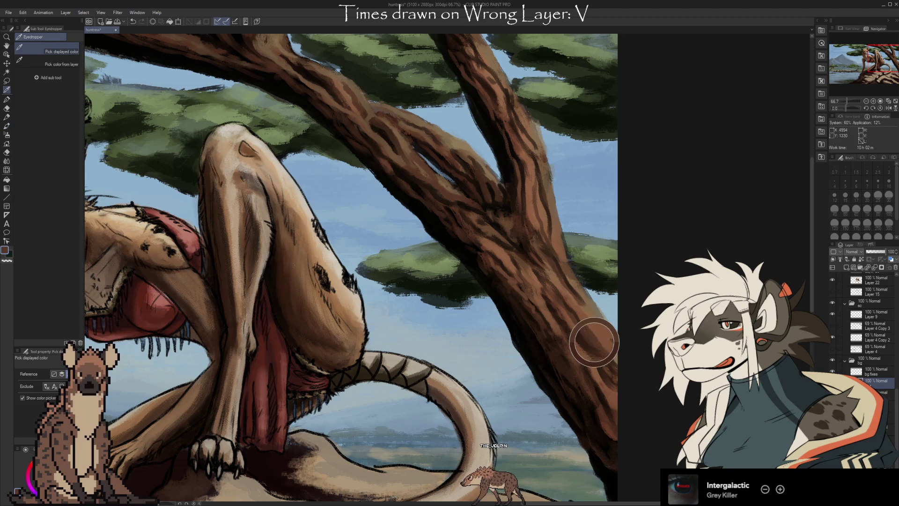
key("b")
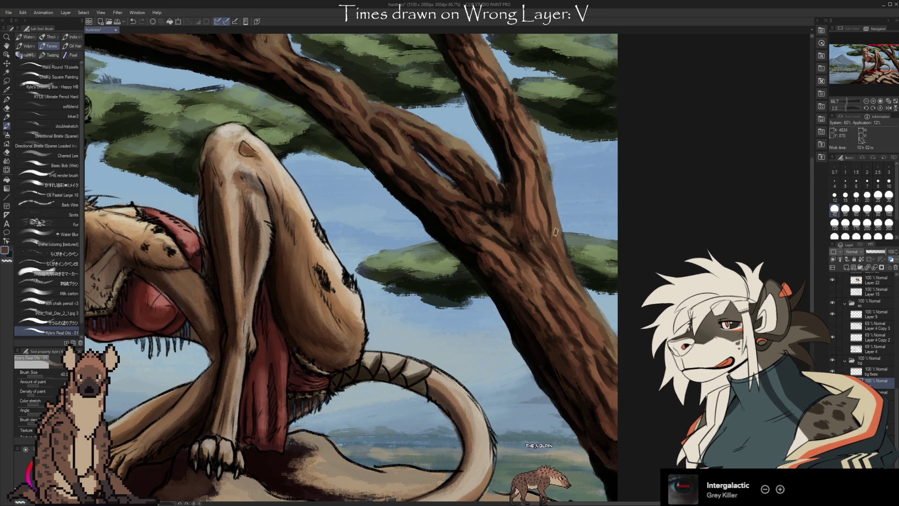
- Add warm bark highlights where the branches join the trunk, briefly erasing stray strokes
left_click(543, 200, "alt")
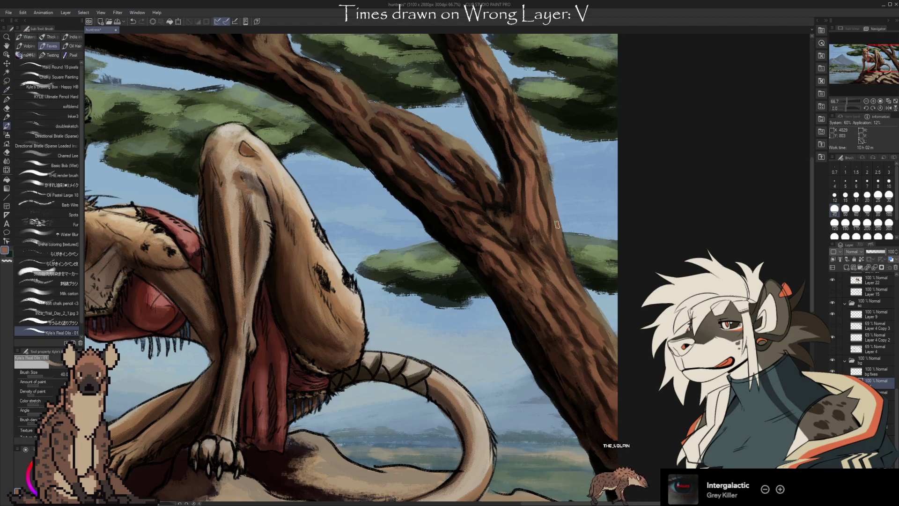
left_click(537, 139, "alt")
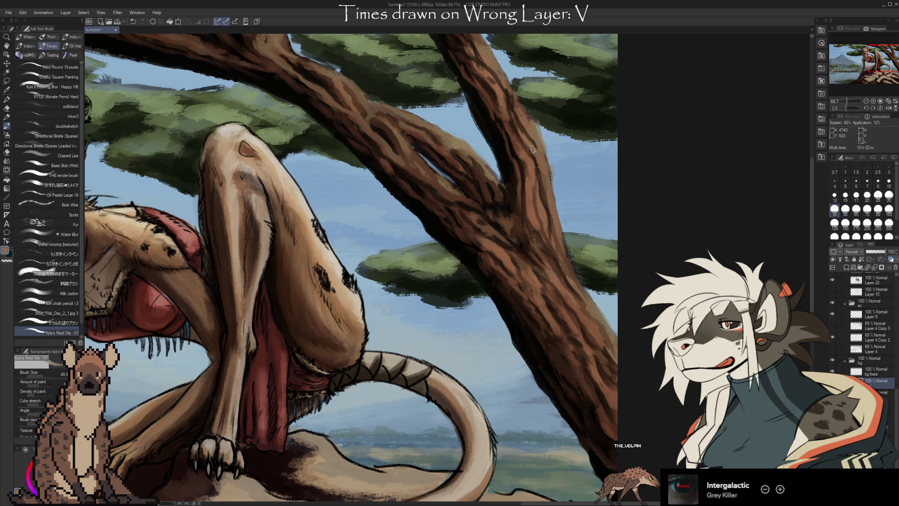
key("e")
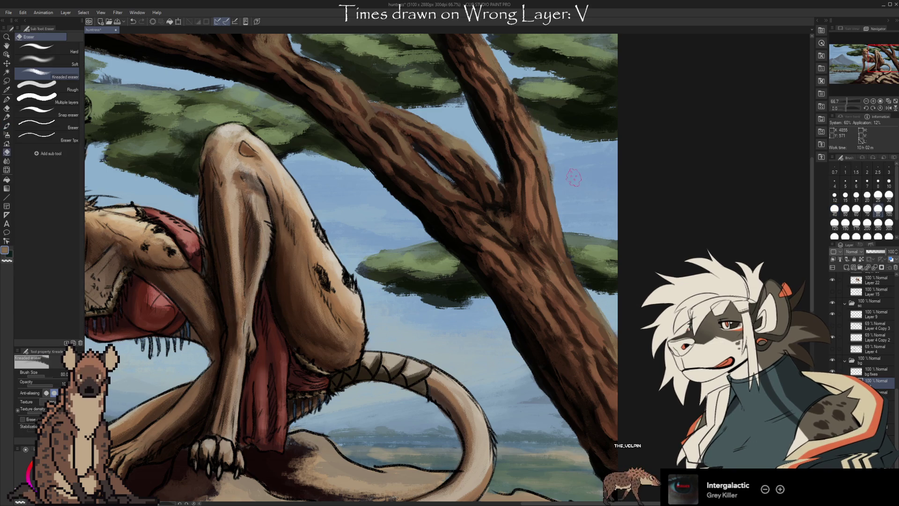
key("b")
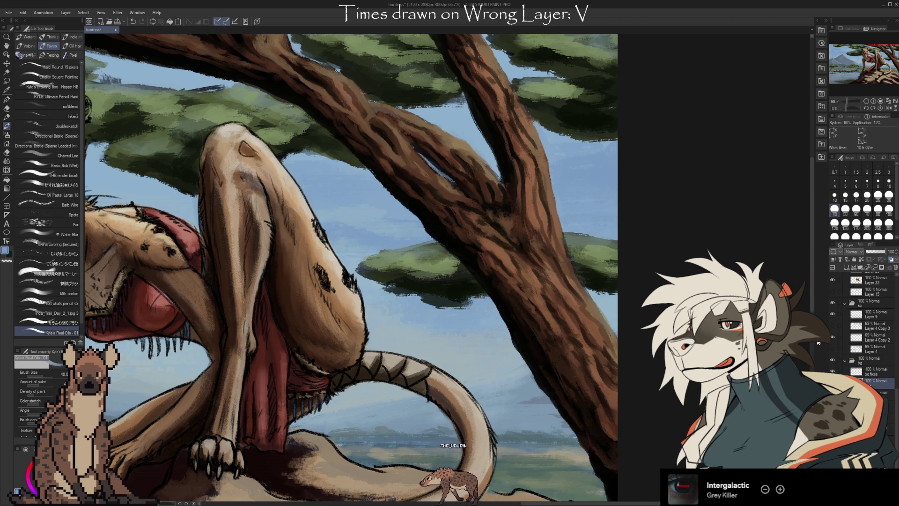
- Deepen the shading on the leaning branch with dark bark browns sampled from the trunk
left_click_drag(528, 246, 524, 205)
key("i")
left_click(524, 204)
key("b")
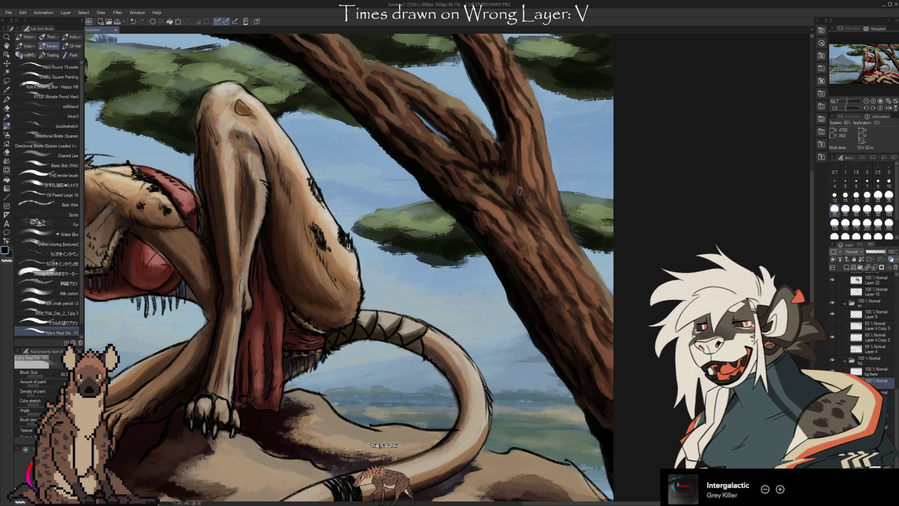
left_click(494, 192, "alt")
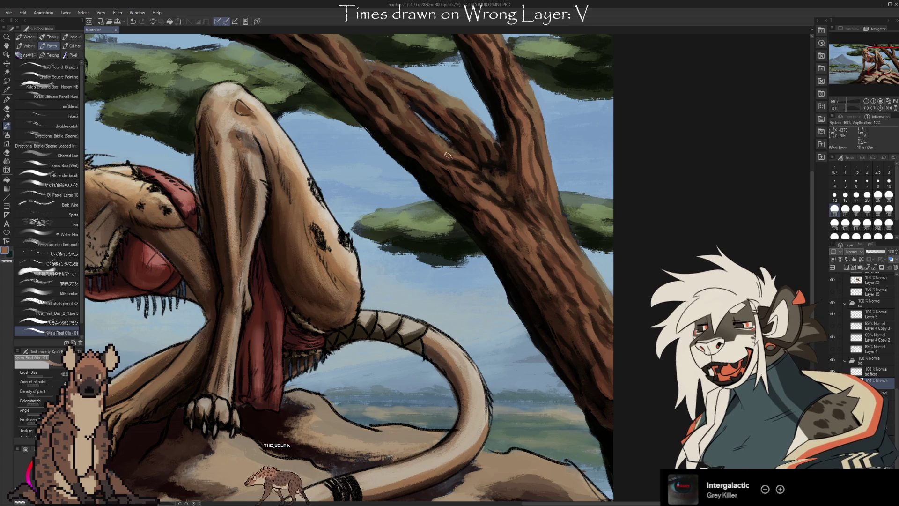
key("i")
key("b")
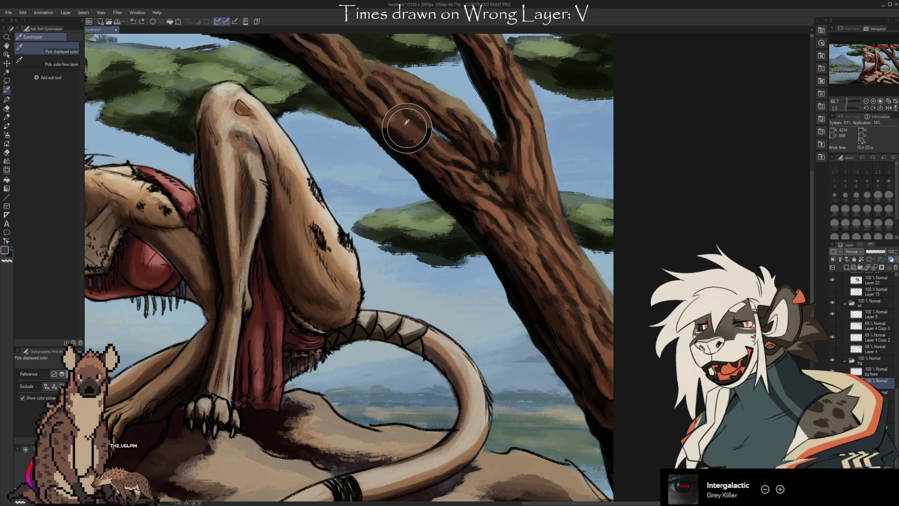
- Add bark texture to the upper trunk, erase with transparent colour, then erase on Layer 4 Copy 2
left_click(392, 110, "alt")
key("i")
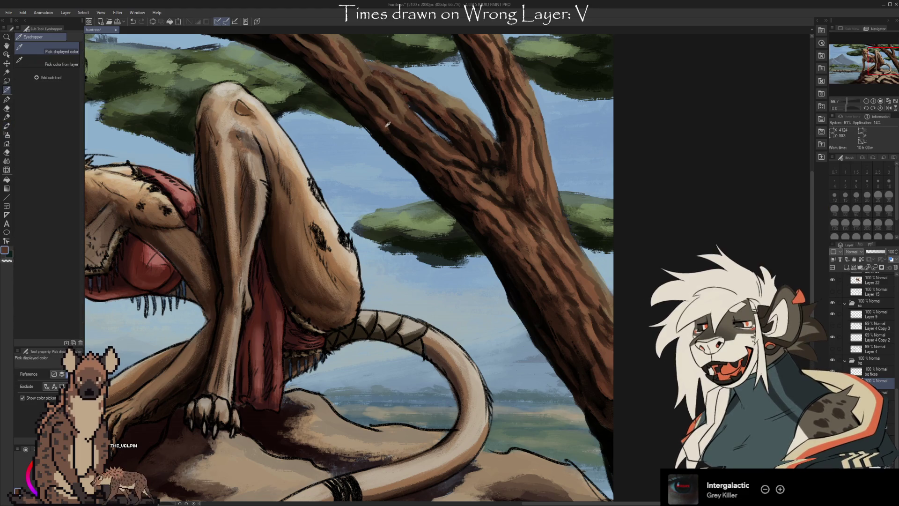
left_click(385, 121)
key("b")
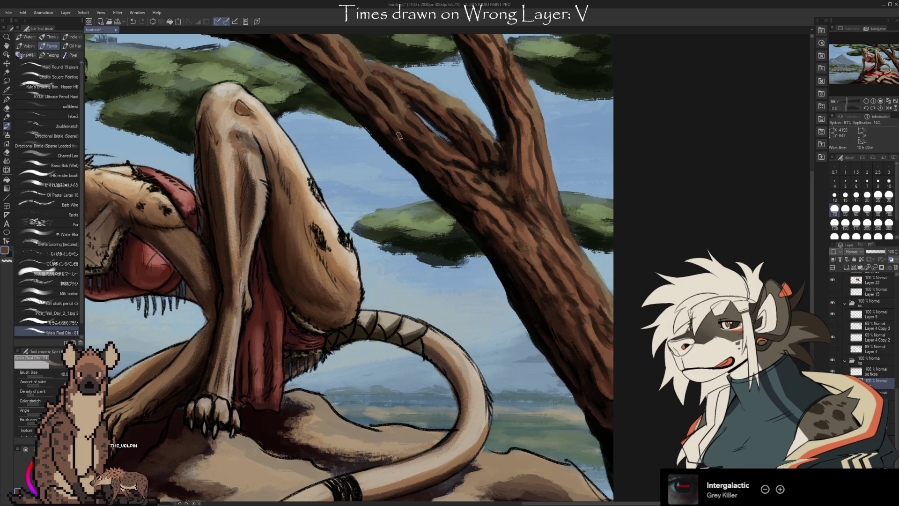
key("c")
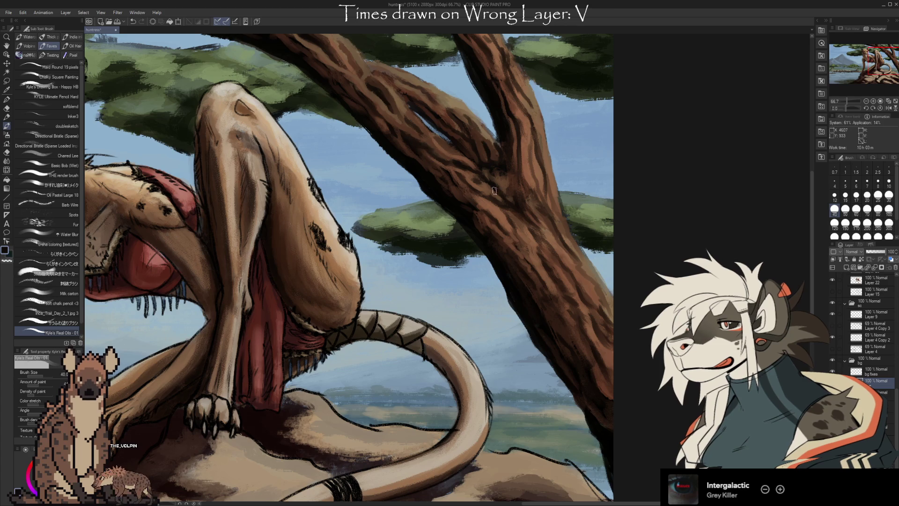
key("i")
key("b")
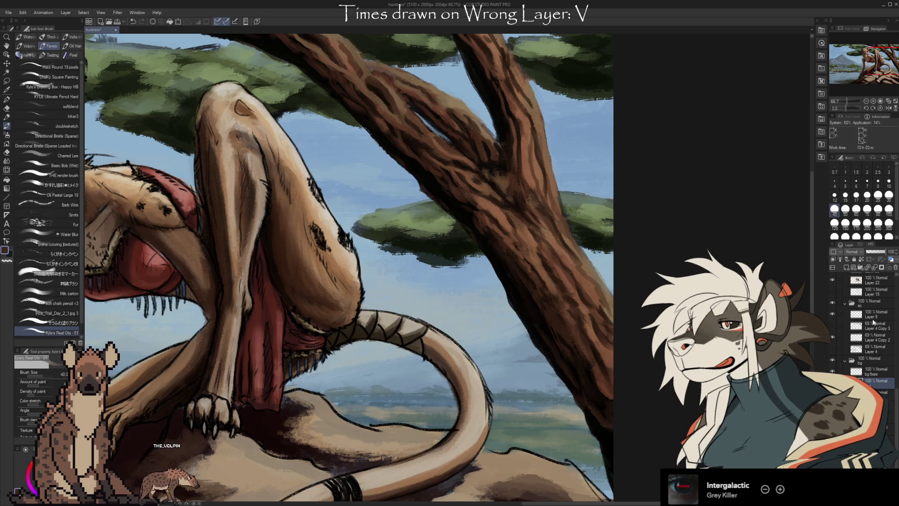
left_click(875, 337)
key("e")
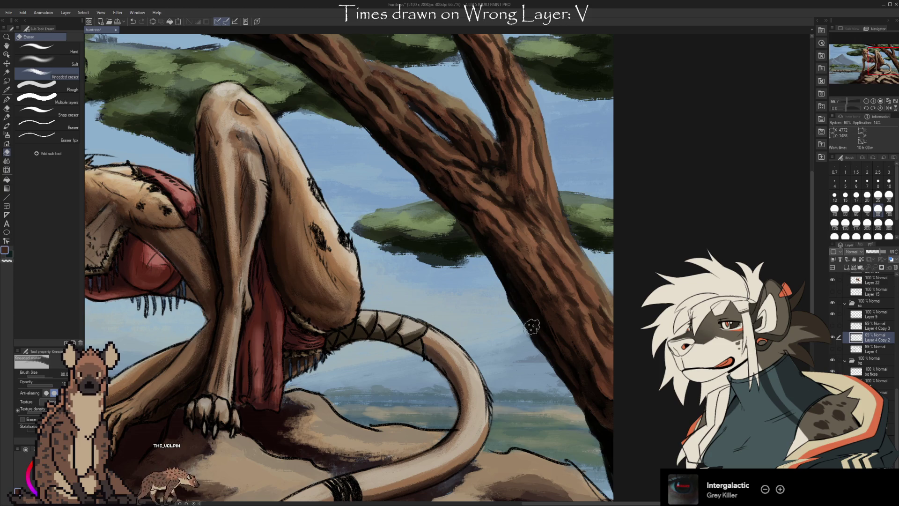
- On the layer below bg fixes, clean the trunk edge with the kneaded eraser at size 40
left_click(875, 382)
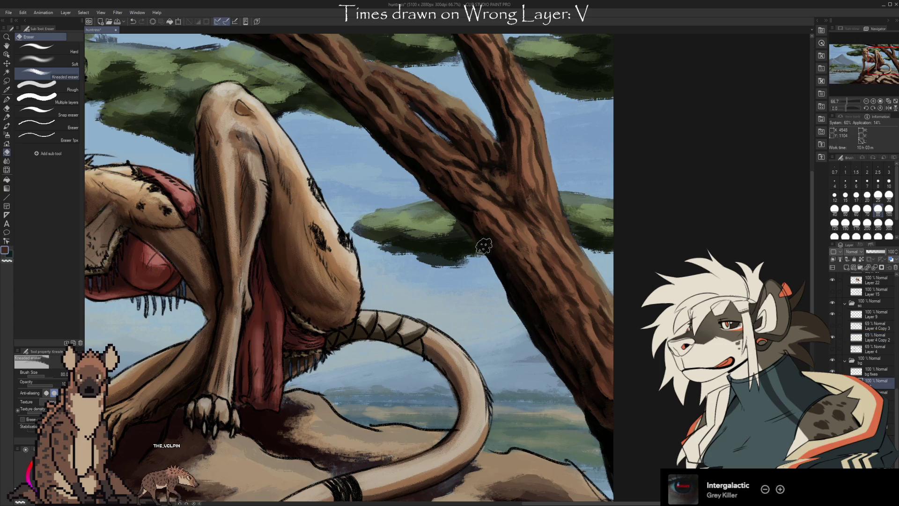
key("i")
key("e")
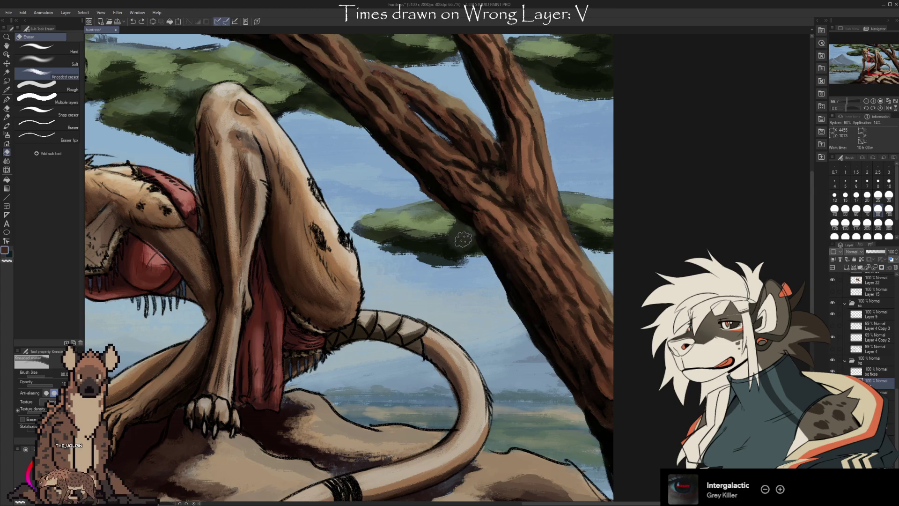
key("bracketleft")
key("bracketleft")
key("bracketleft")
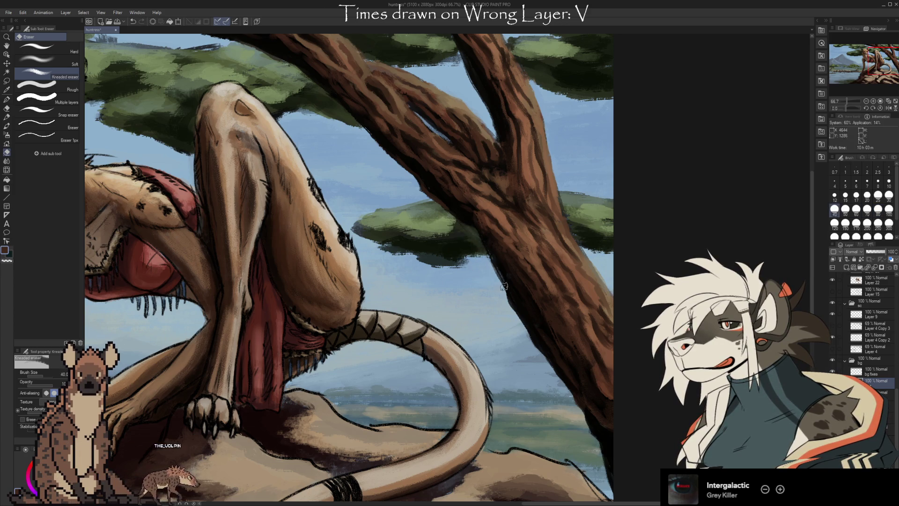
key("b")
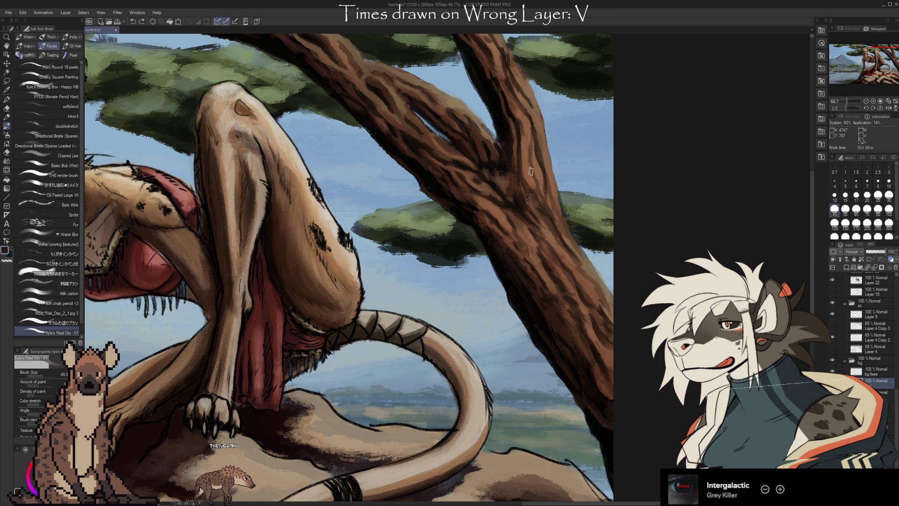
key("e")
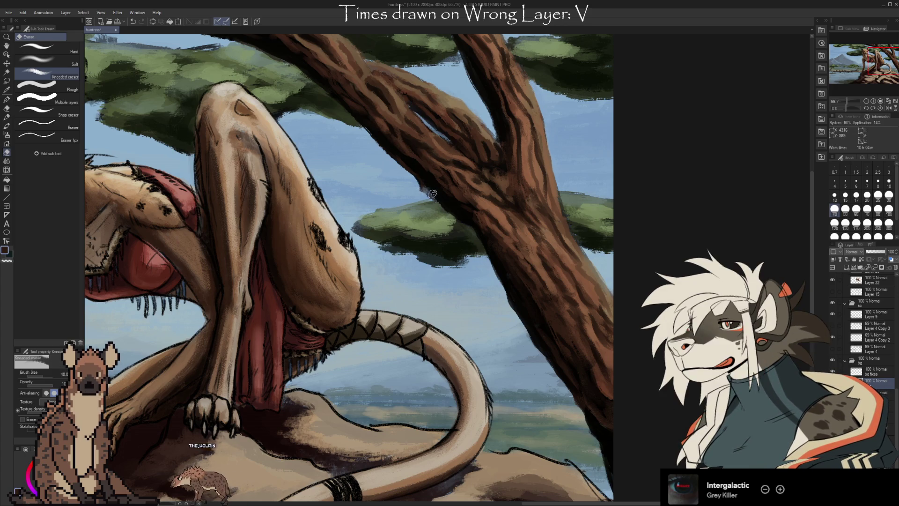
key("b")
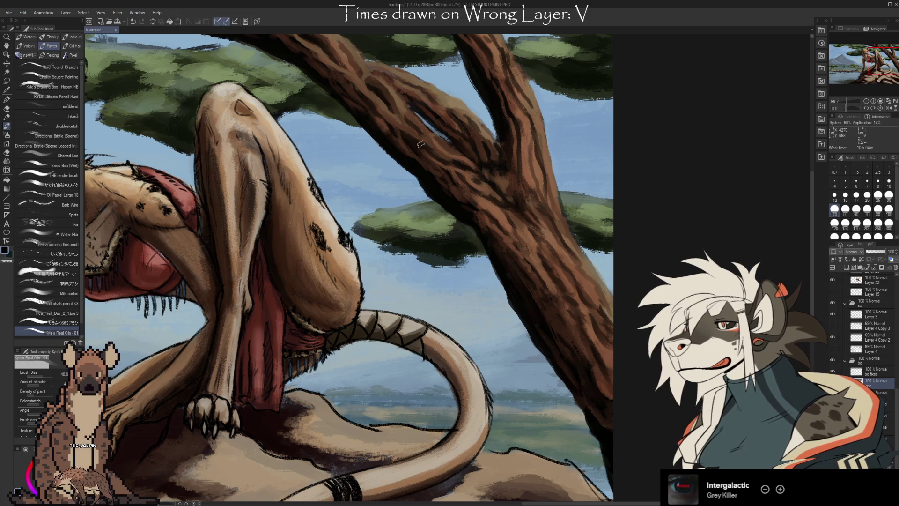
- Repaint the trunk's edge with the sky's light blue-grey and the trunk's brown
key("i")
left_click(565, 201)
key("b")
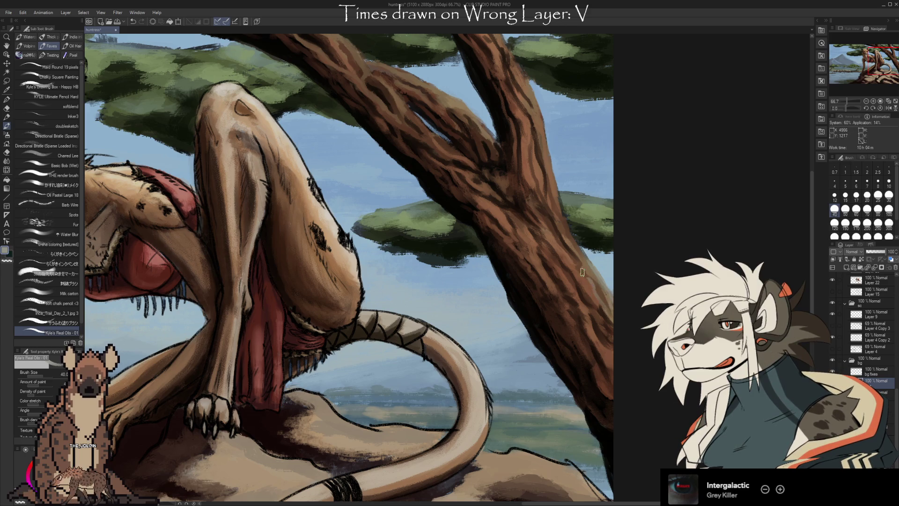
key("i")
left_click(592, 288)
key("b")
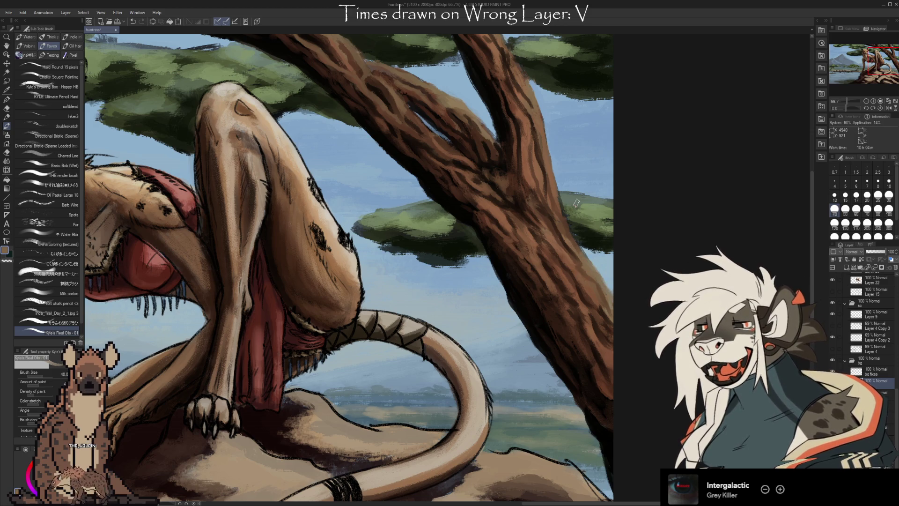
- Paint sky blue-grey along the trunk edge on the bg fixes layer and zoom in to check
left_click(869, 372)
key("i")
left_click(608, 267)
key("b")
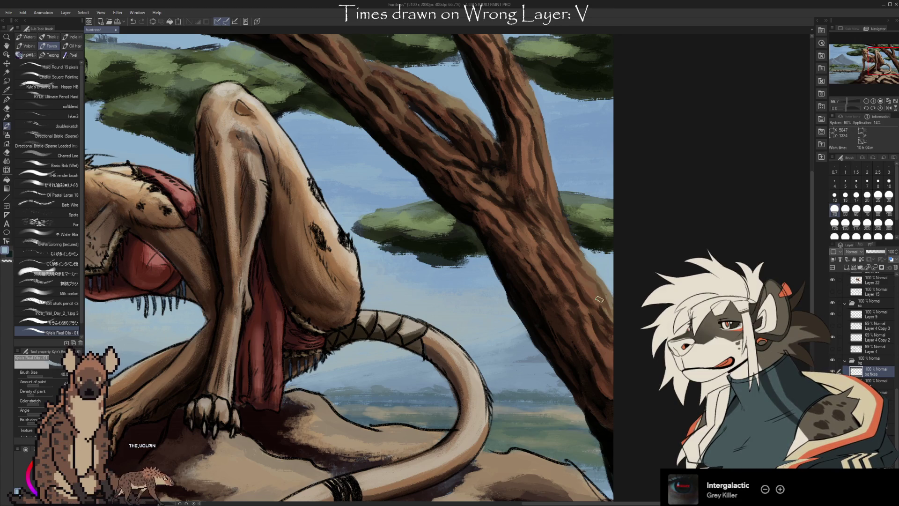
scroll(480, 289, "up", 5)
scroll(427, 180, "up", 5)
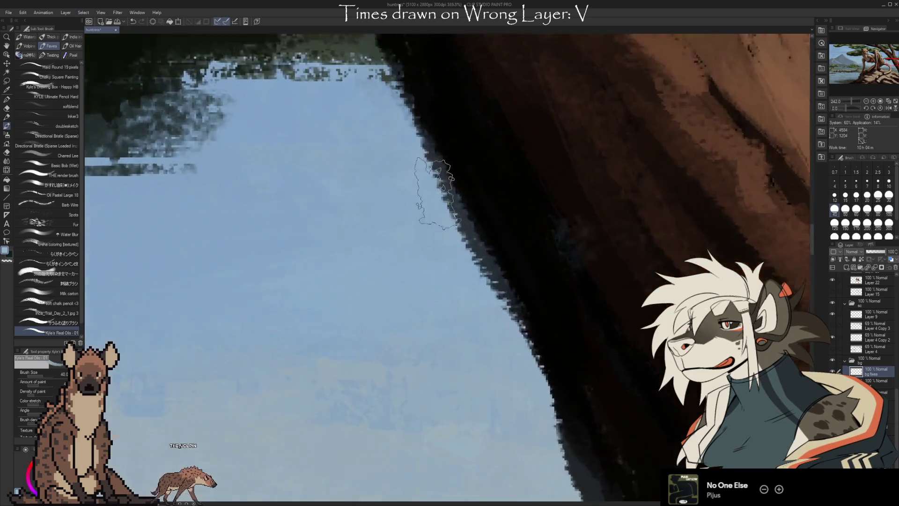
scroll(461, 276, "down", 8)
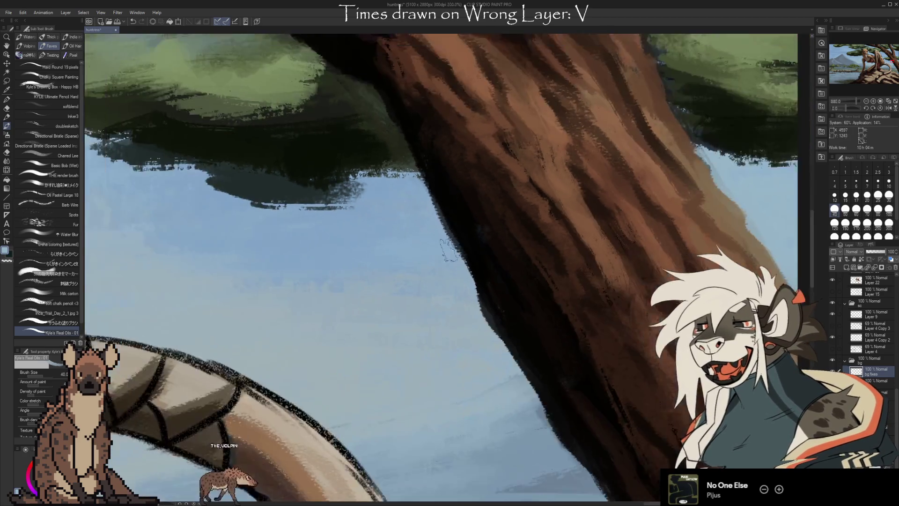
- Zoom out over the full painting and toggle the bg fixes layer to compare the trunk
scroll(532, 291, "up", 6)
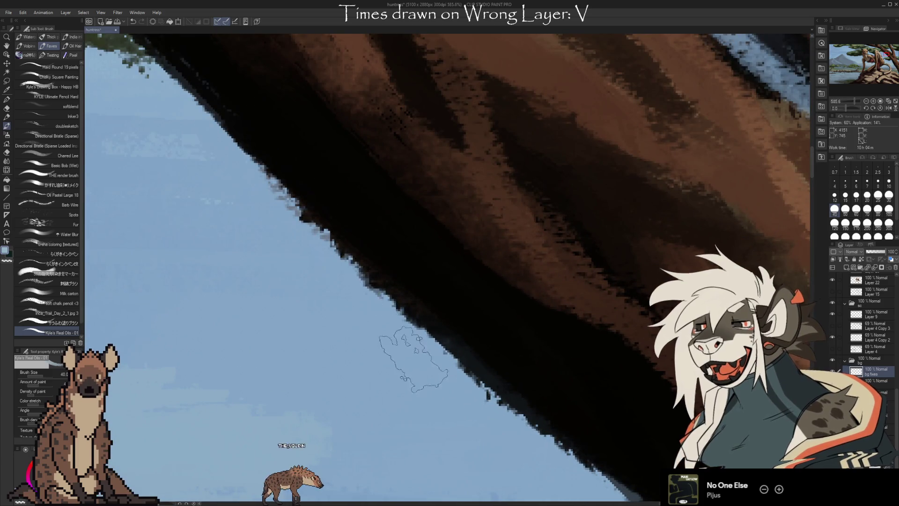
scroll(351, 243, "down", 5)
scroll(562, 384, "down", 4)
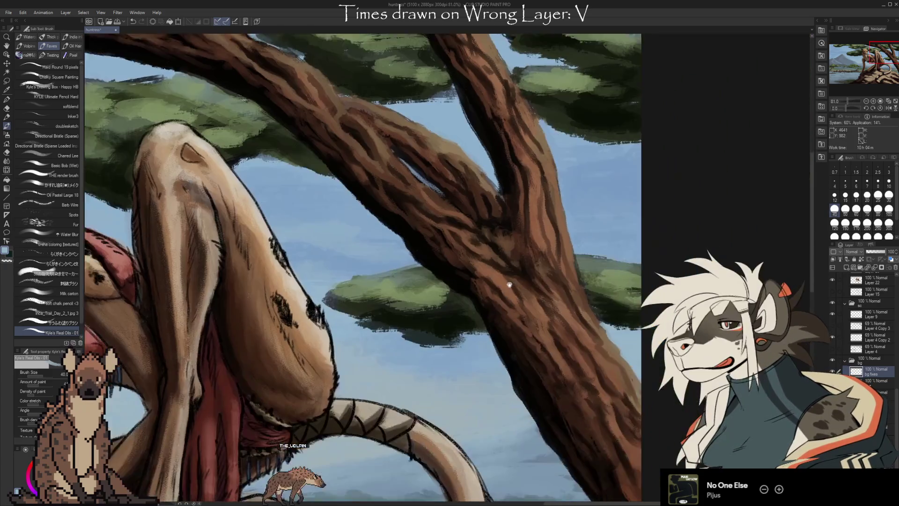
scroll(530, 317, "down", 2)
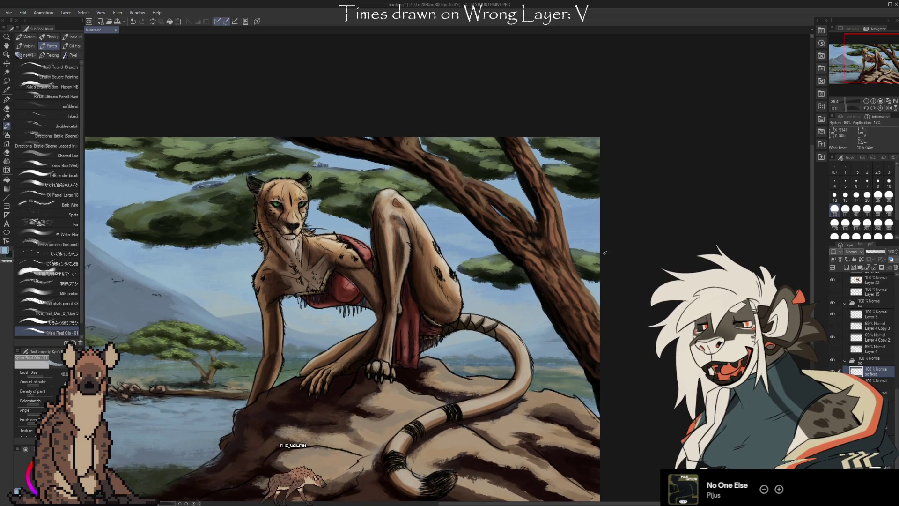
left_click(830, 369)
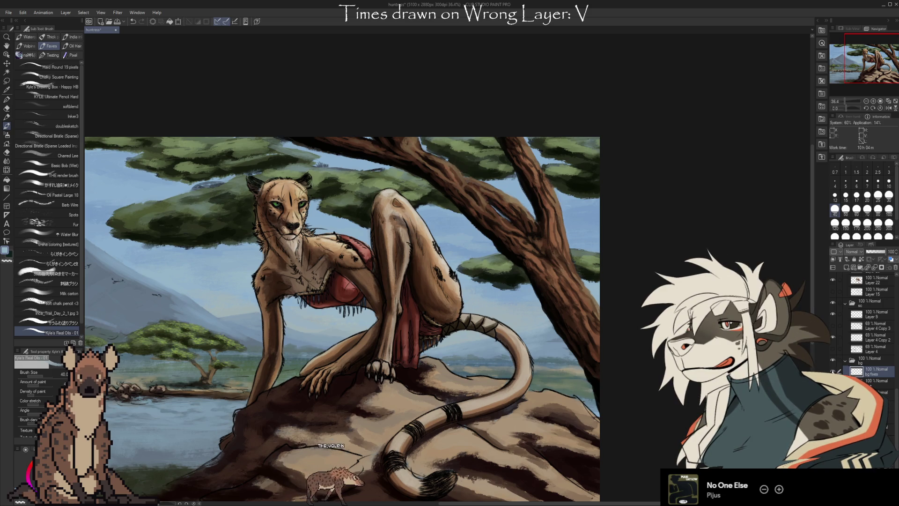
scroll(584, 276, "up", 3)
- Pan to the trunk by the raised leg, sample near-black and brown tones, and set brush size 30
mouse_move(342, 267)
left_mouse_down()
mouse_move(361, 250)
mouse_move(375, 262)
mouse_move(352, 234)
left_mouse_up()
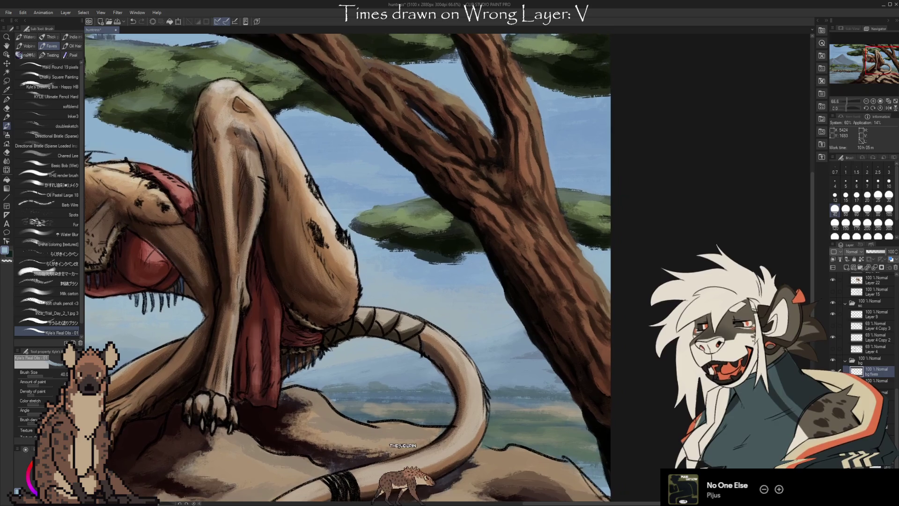
left_click(574, 380, "alt")
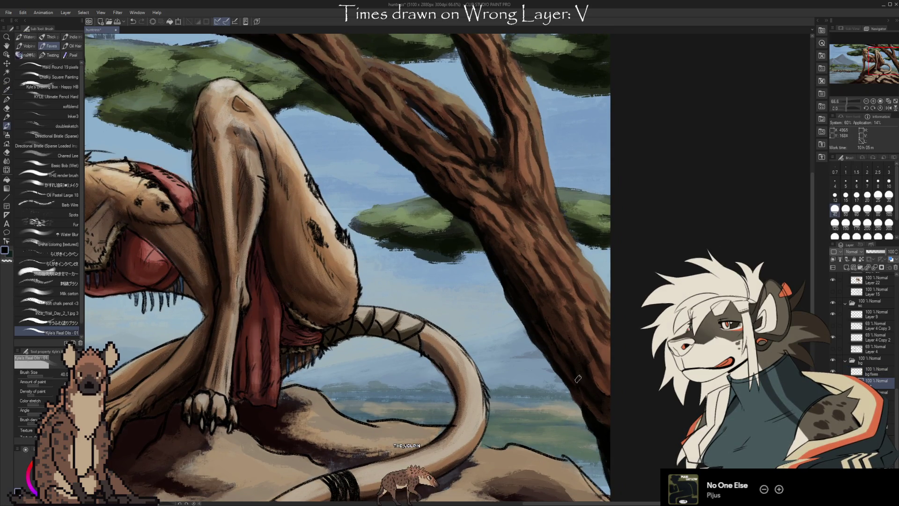
left_click(549, 310, "alt")
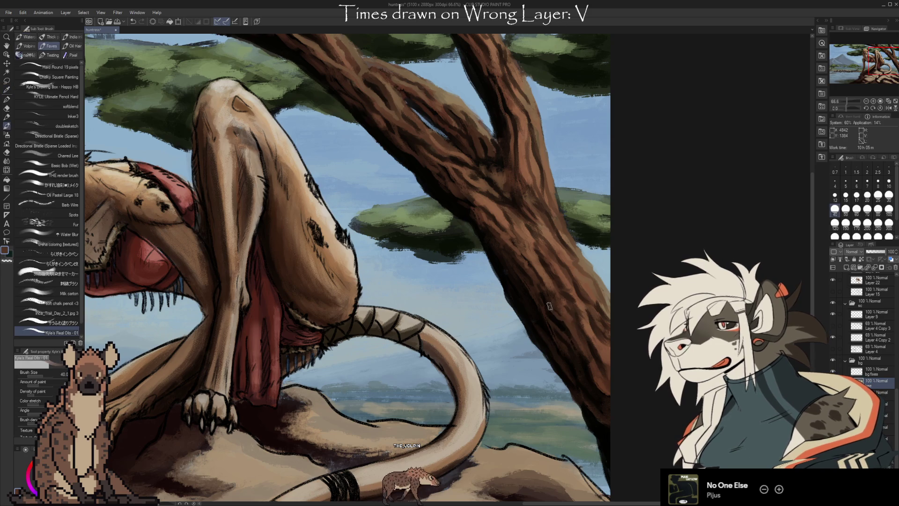
left_click(562, 312, "alt")
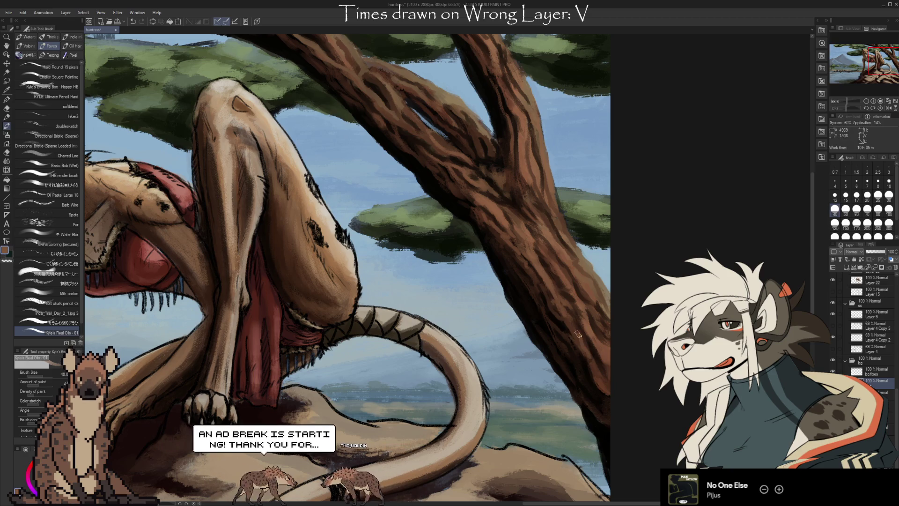
key("ctrl+plus")
key("bracketleft")
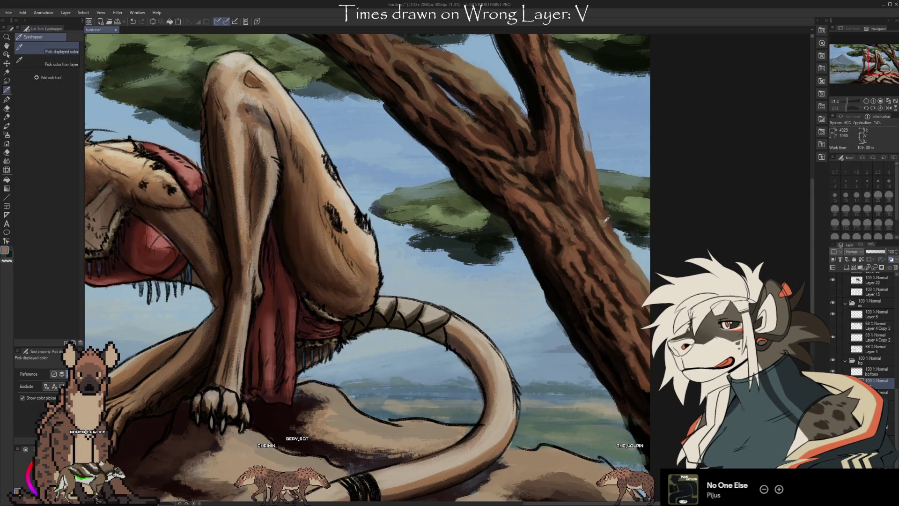
- Paint bark texture and lighter brown highlights along the trunk with sampled browns
left_click(609, 239, "alt")
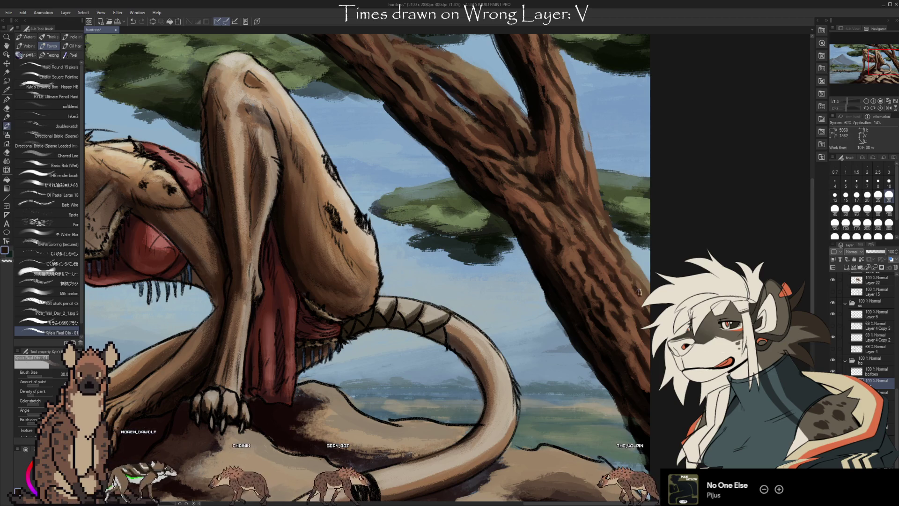
left_click(640, 302, "alt")
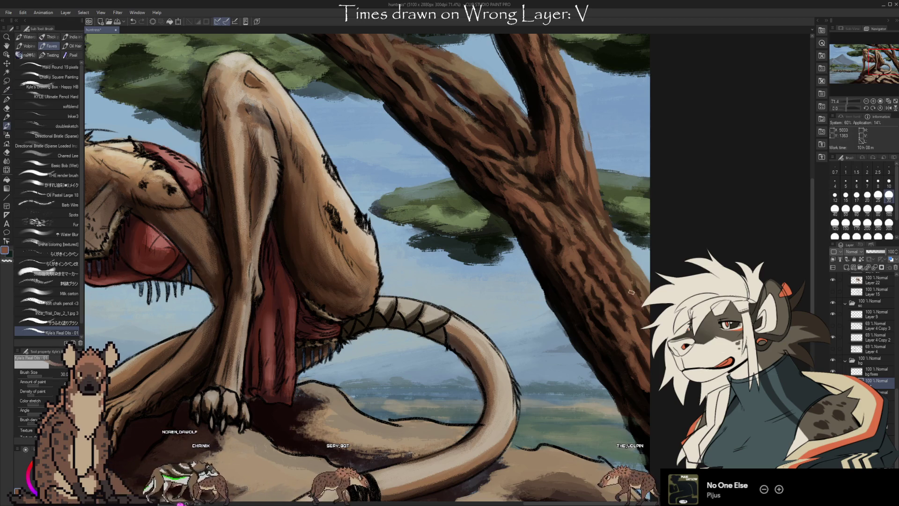
key("i")
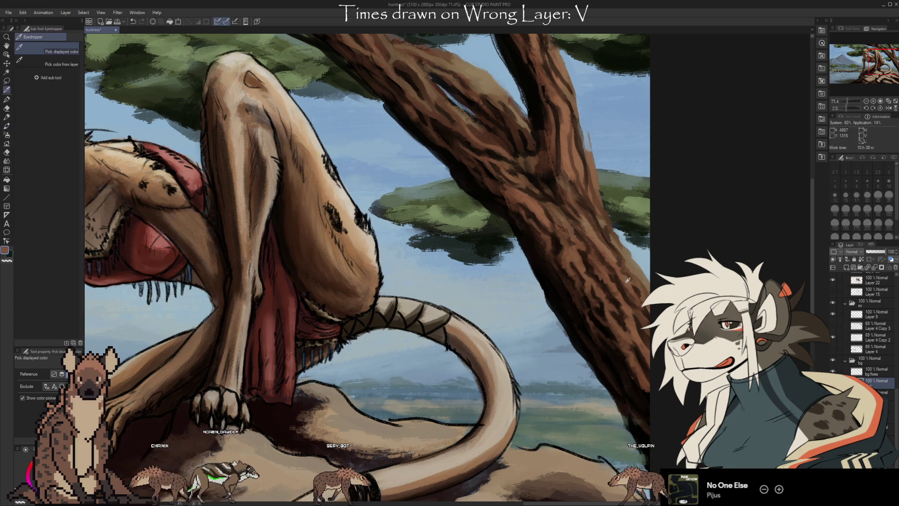
key("b")
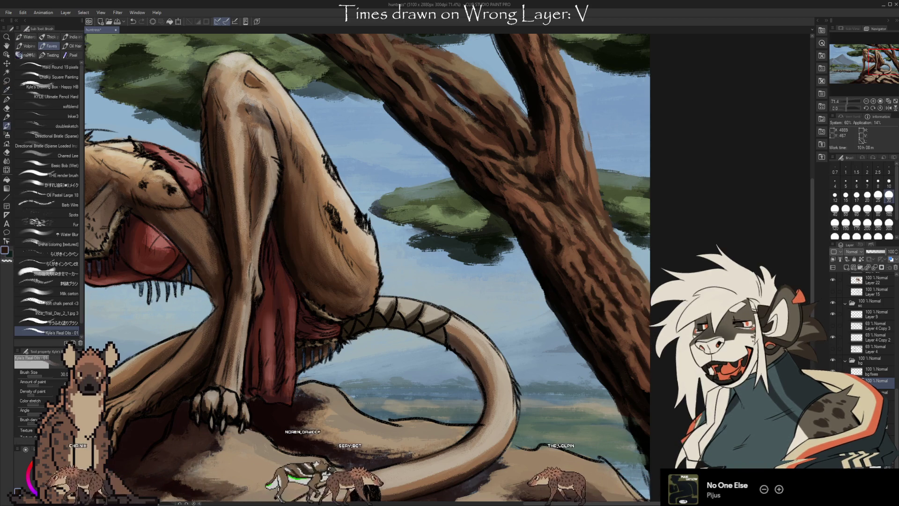
key("i")
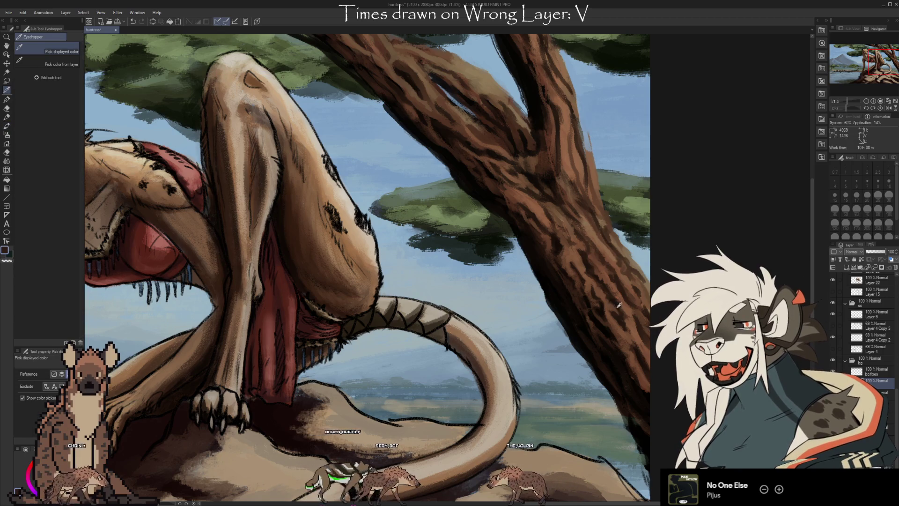
key("b")
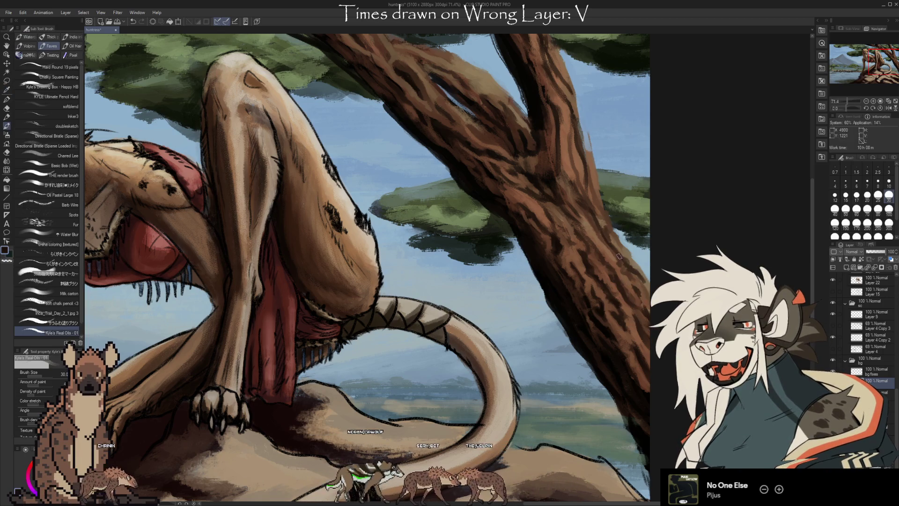
left_click(618, 253, "alt")
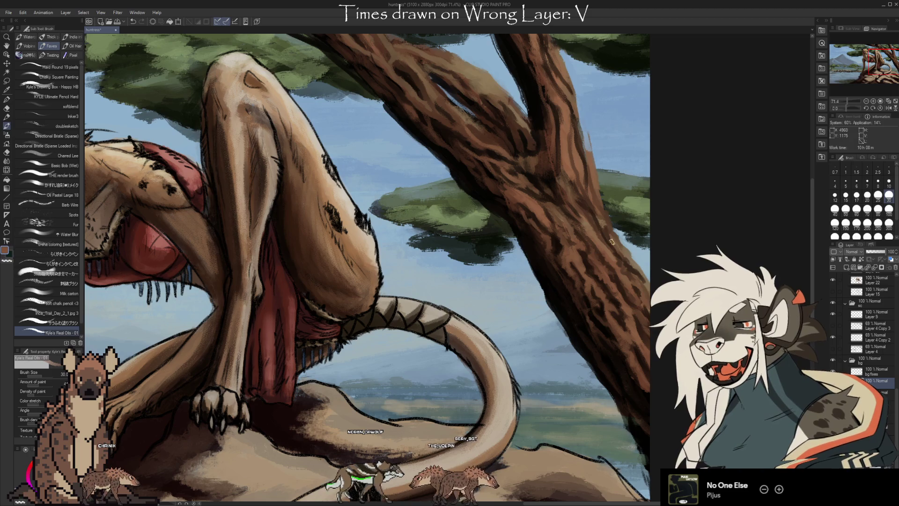
left_click(640, 302, "alt")
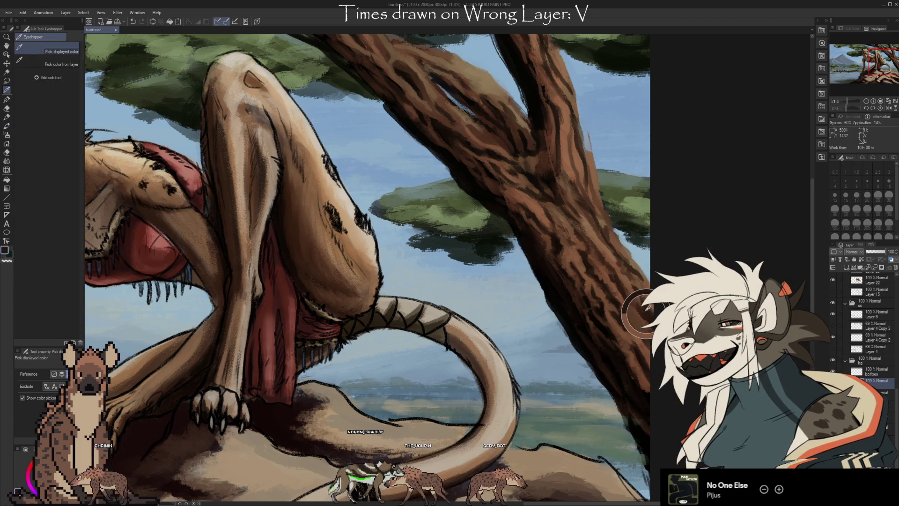
left_click(630, 290, "alt")
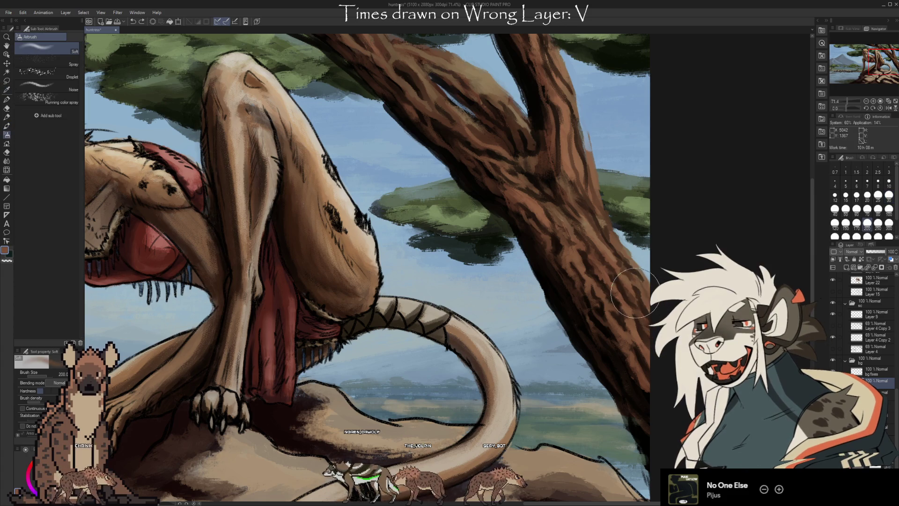
- Continue painting dark brown bark strokes on the trunk with the oil brush
key("b")
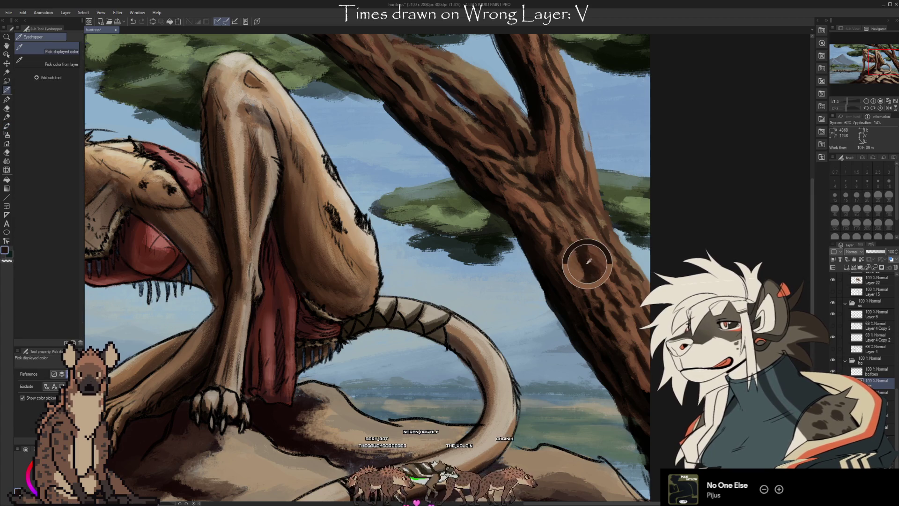
left_click(580, 246, "alt")
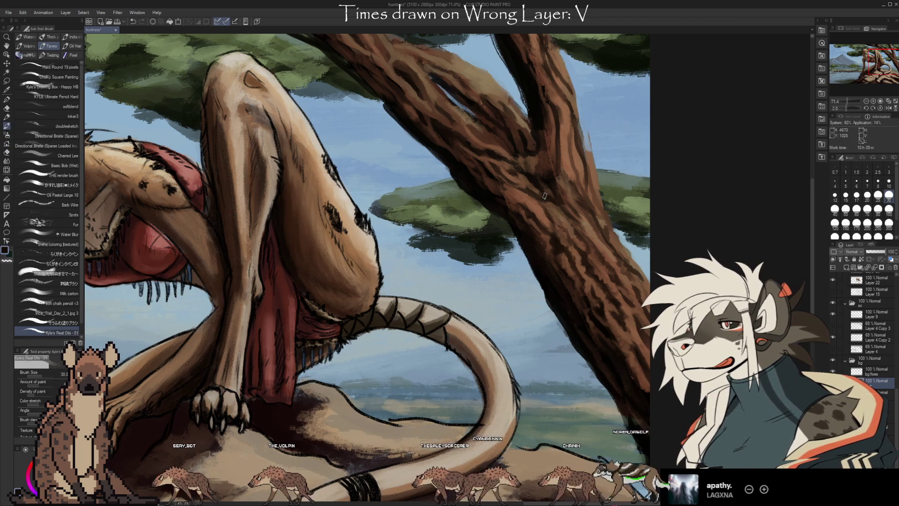
- Paint darker and lighter brown bark strokes around the trunk's fork using sampled trunk colours
left_click(561, 242, "alt")
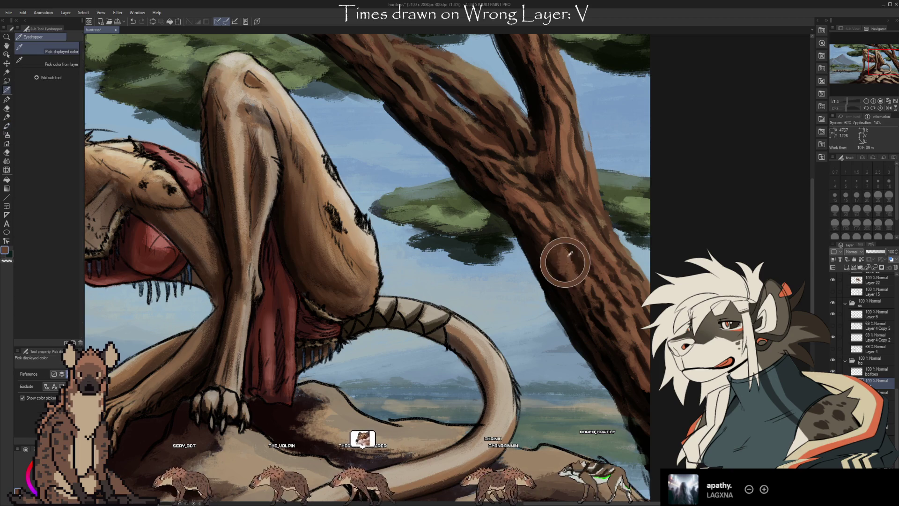
left_click(566, 262, "alt")
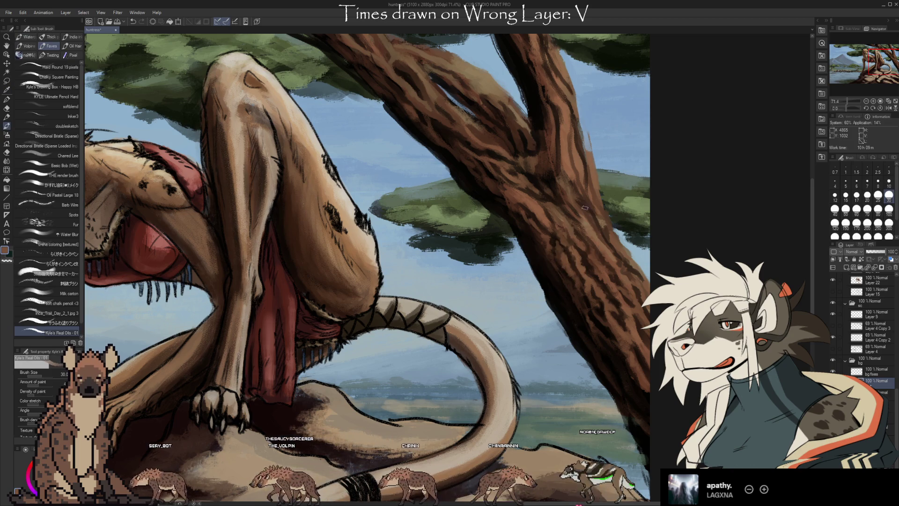
left_click(604, 248, "alt")
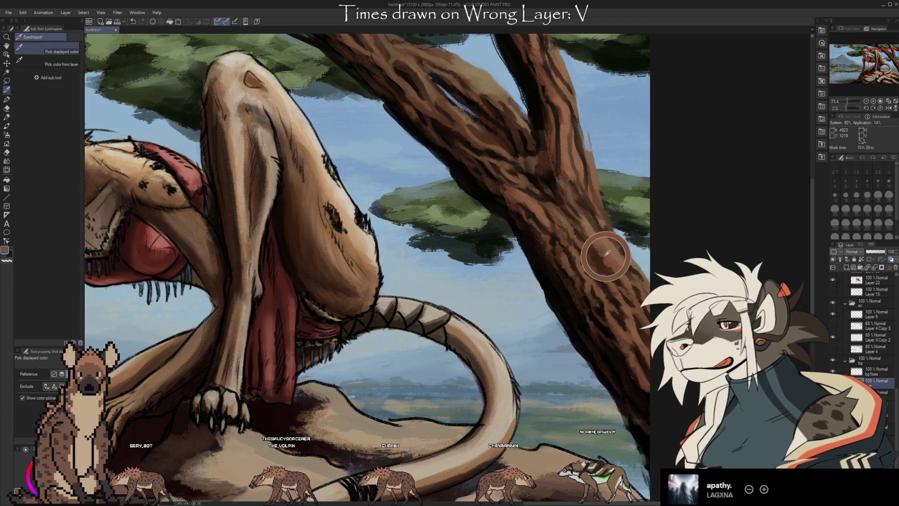
left_click(584, 232, "alt")
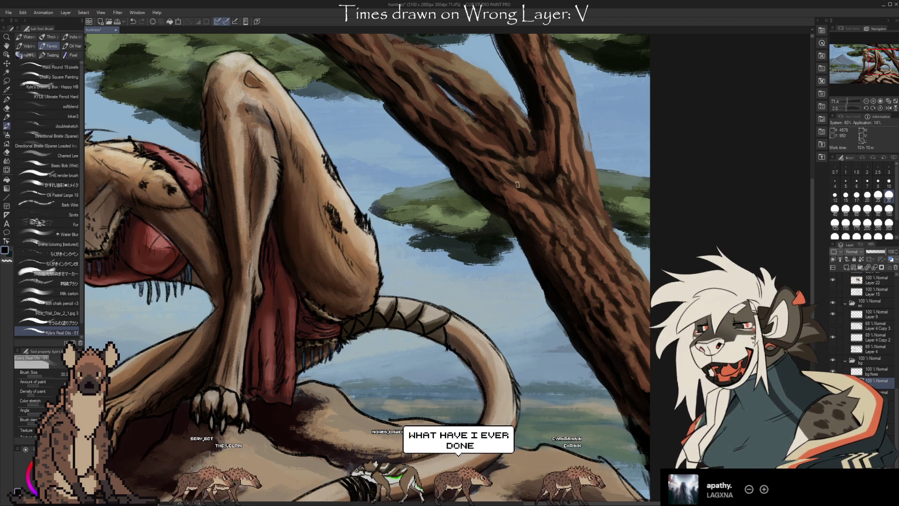
left_click(537, 156, "alt")
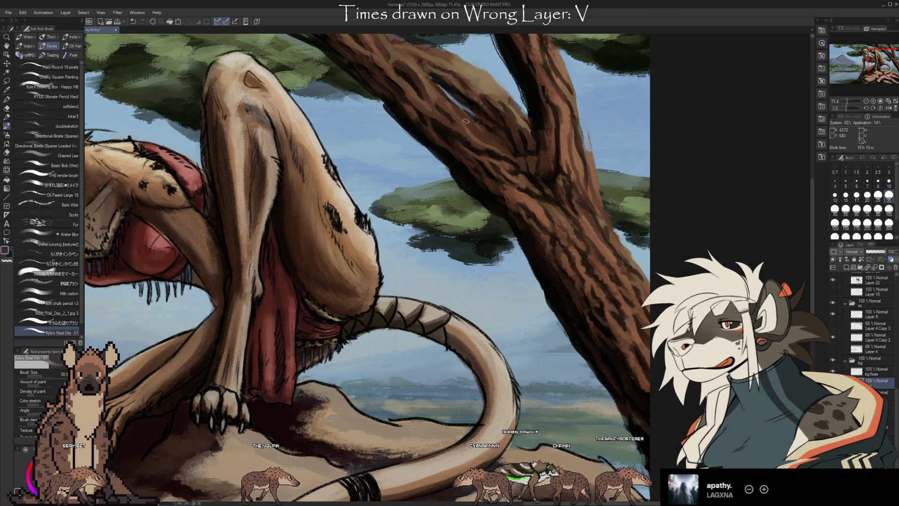
- Touch up with blue-grey on bg fixes, then add bark strokes on the layer below
key("i")
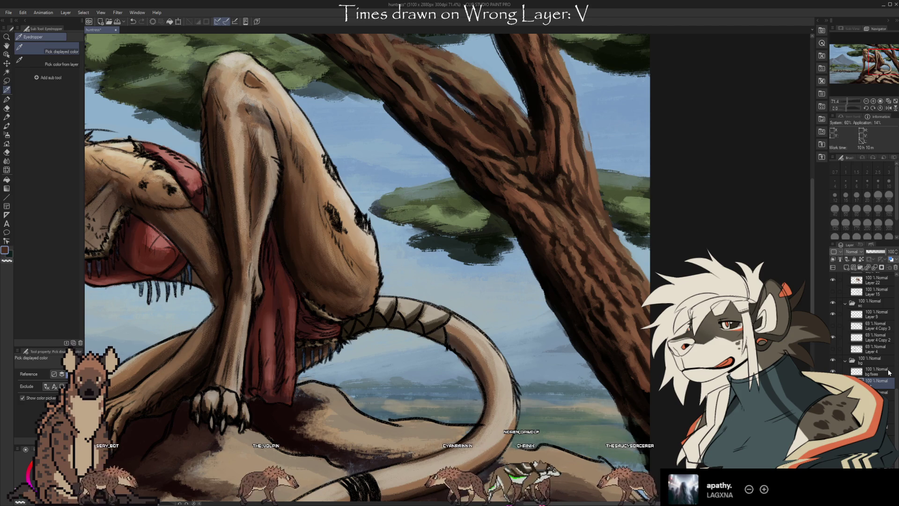
left_click(877, 371)
left_click(466, 103)
key("b")
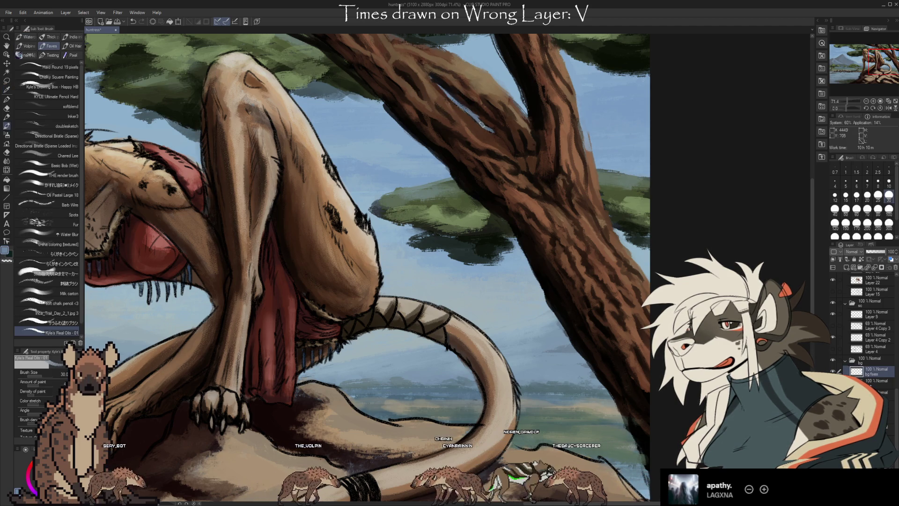
left_click(877, 380)
left_click(484, 110, "alt")
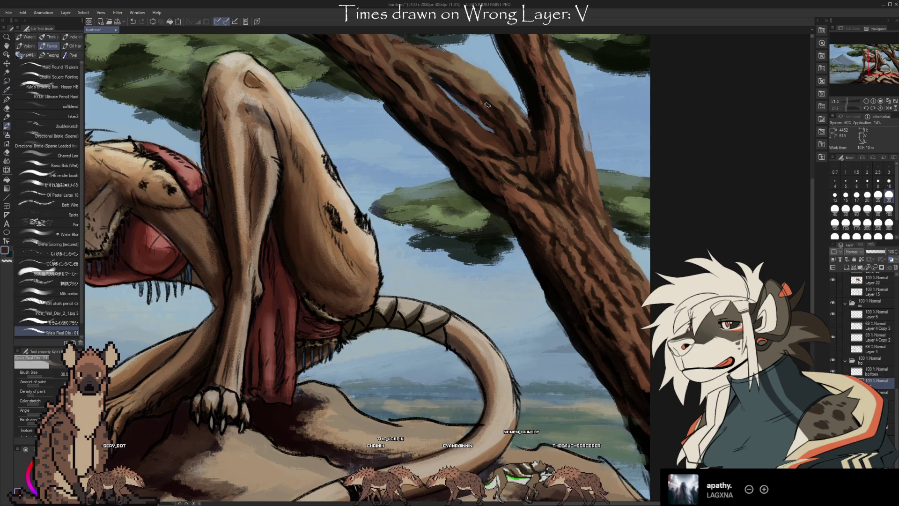
left_click(510, 140, "alt")
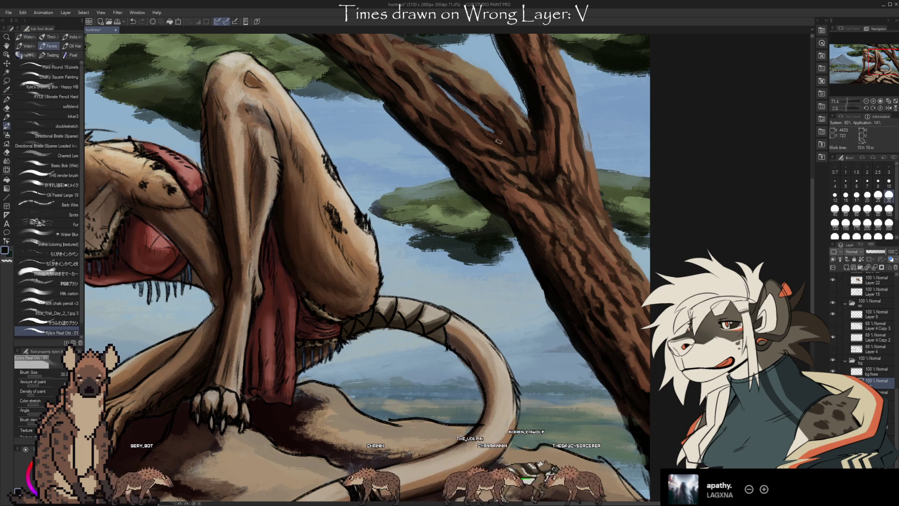
left_click(494, 125, "alt")
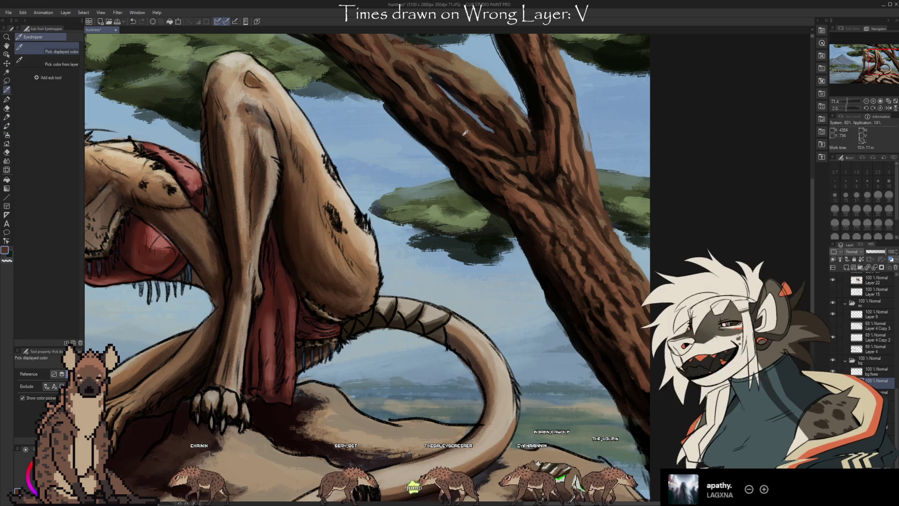
- Paint reddish-brown bark streaks down the trunk just below the fork
key("alt")
left_click(461, 156, "alt")
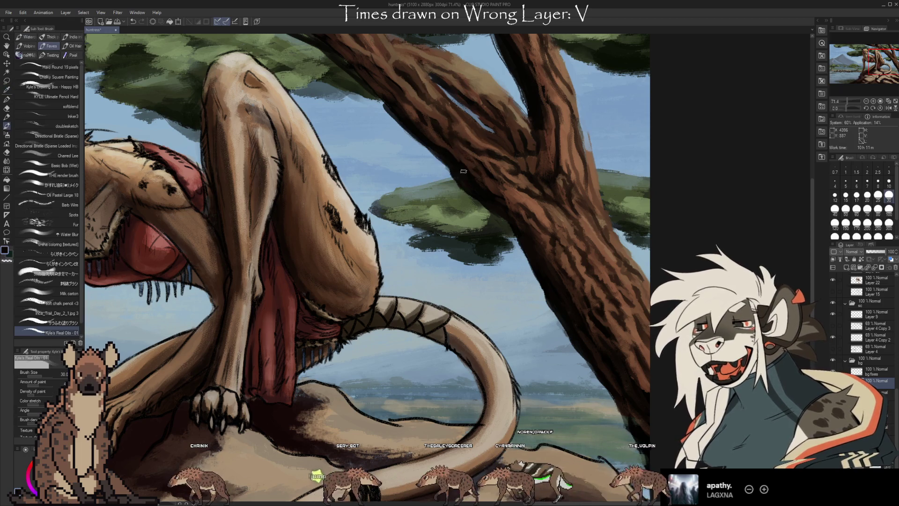
left_click(490, 191, "alt")
left_click(487, 182, "alt")
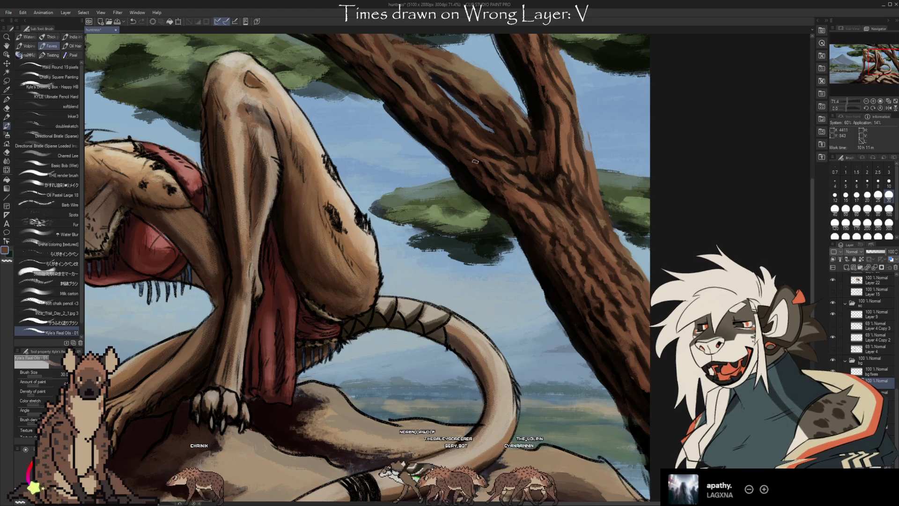
left_click(511, 186, "alt")
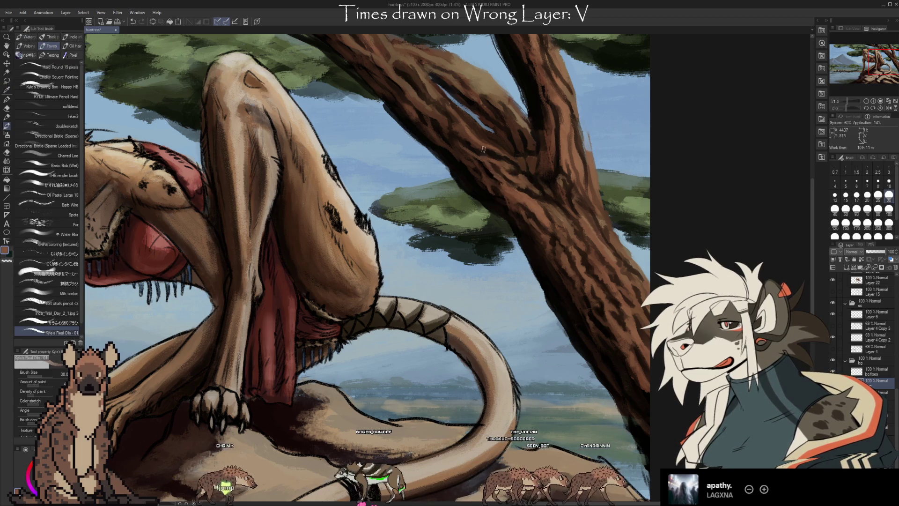
left_click(510, 201, "alt")
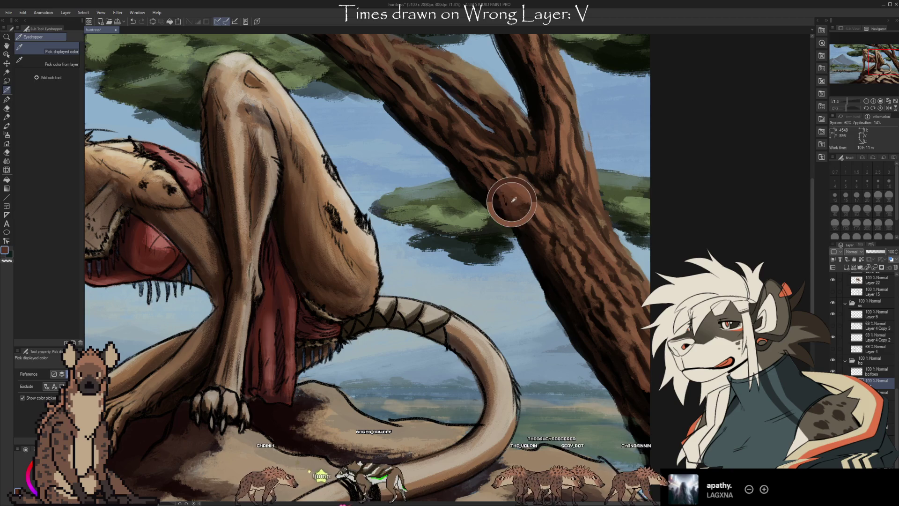
left_click(530, 219, "alt")
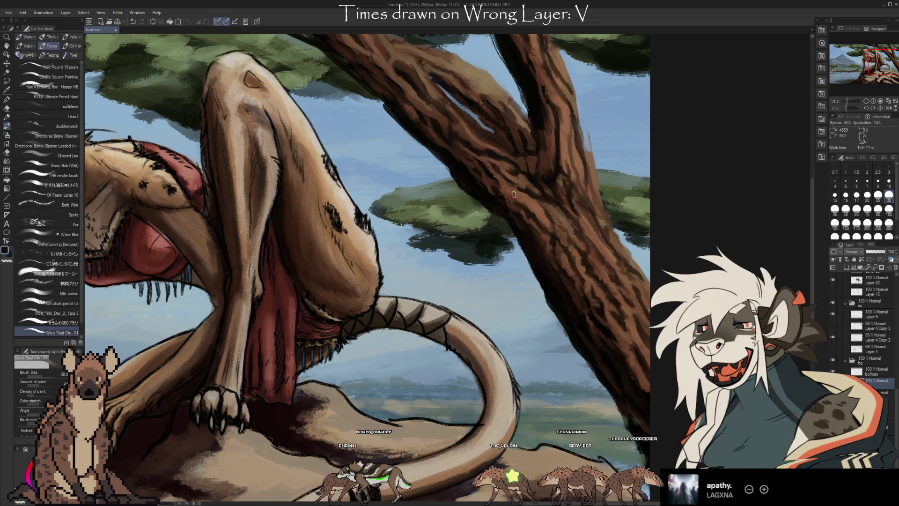
left_click(527, 217, "alt")
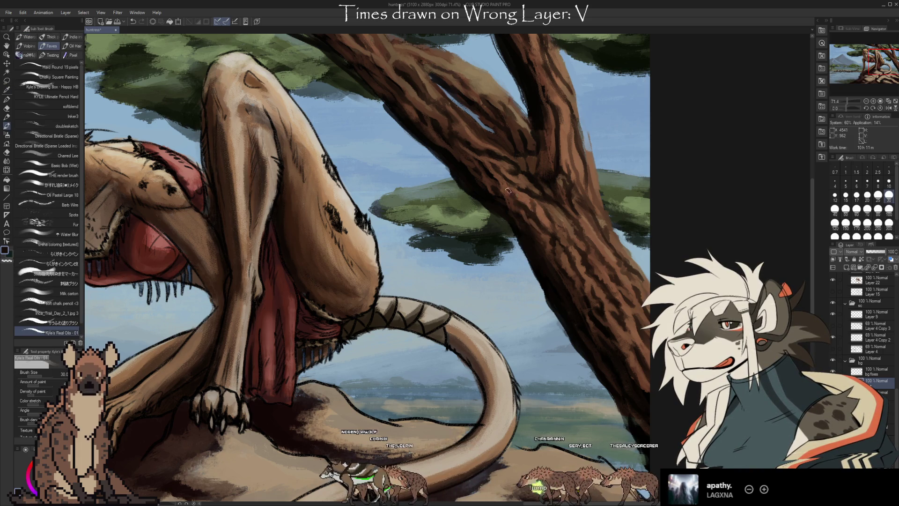
left_click(522, 196, "alt")
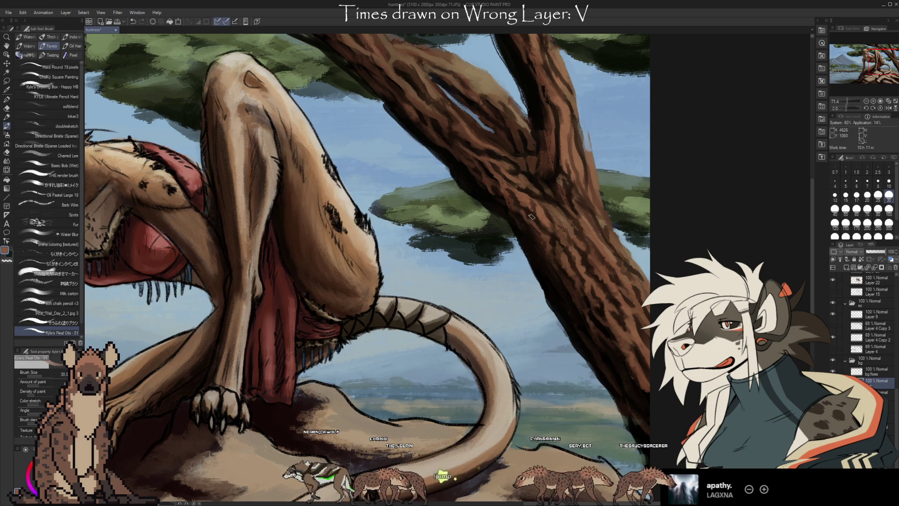
left_click(551, 238, "alt")
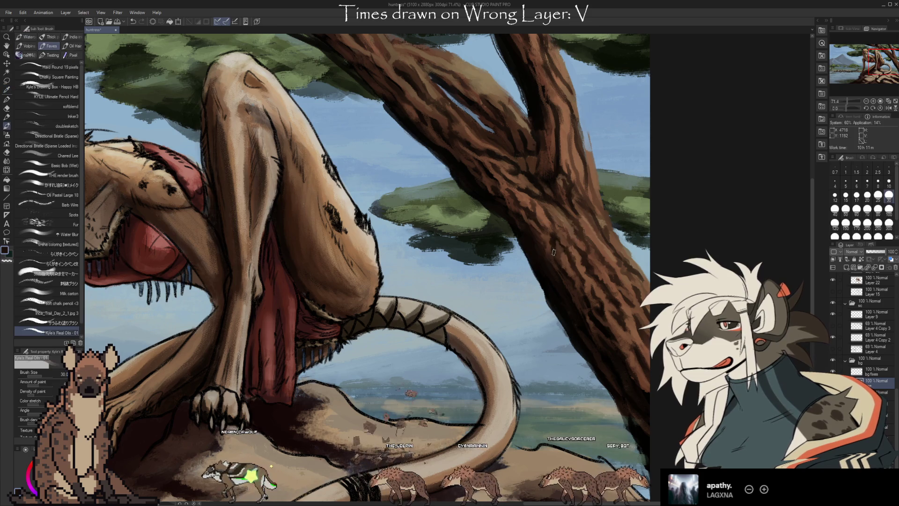
left_click(550, 238, "alt")
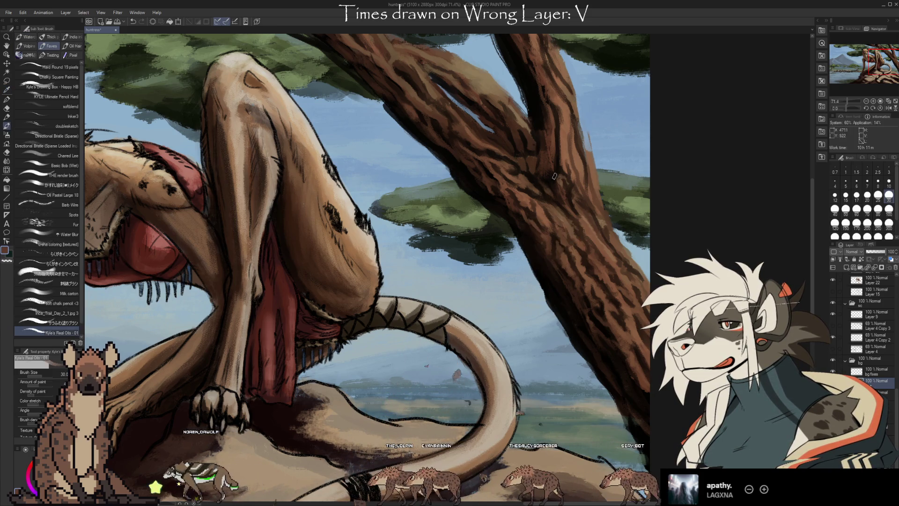
- Layer slightly varied bark browns over the lower trunk
scroll(553, 178, "up", 1)
key("alt")
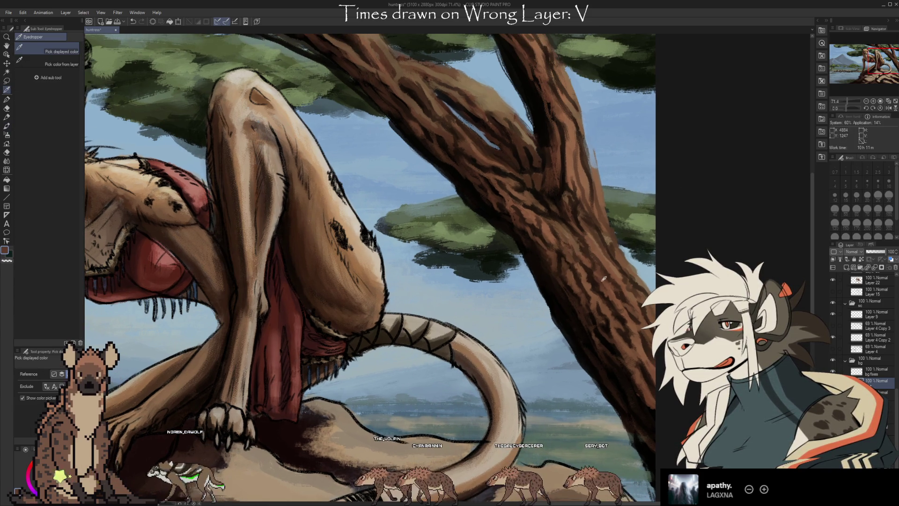
left_click(590, 261, "alt")
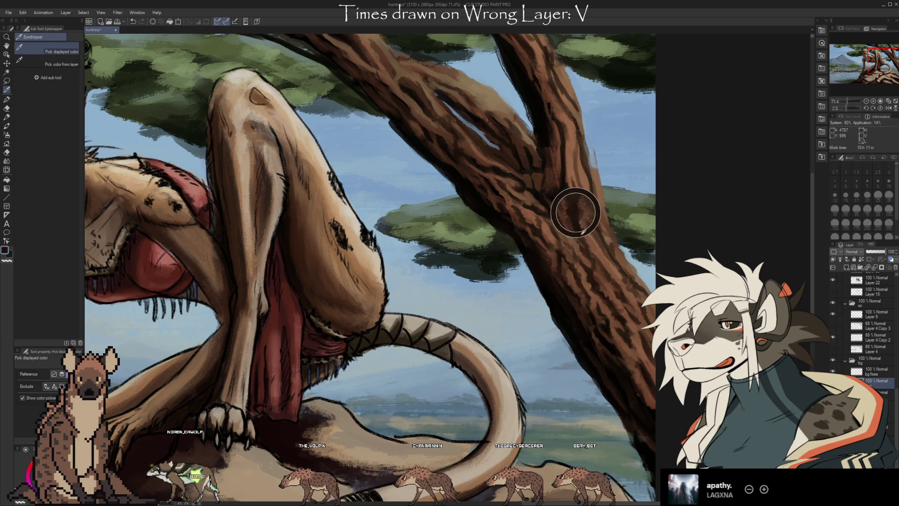
left_click(592, 284, "alt")
left_click(573, 248, "alt")
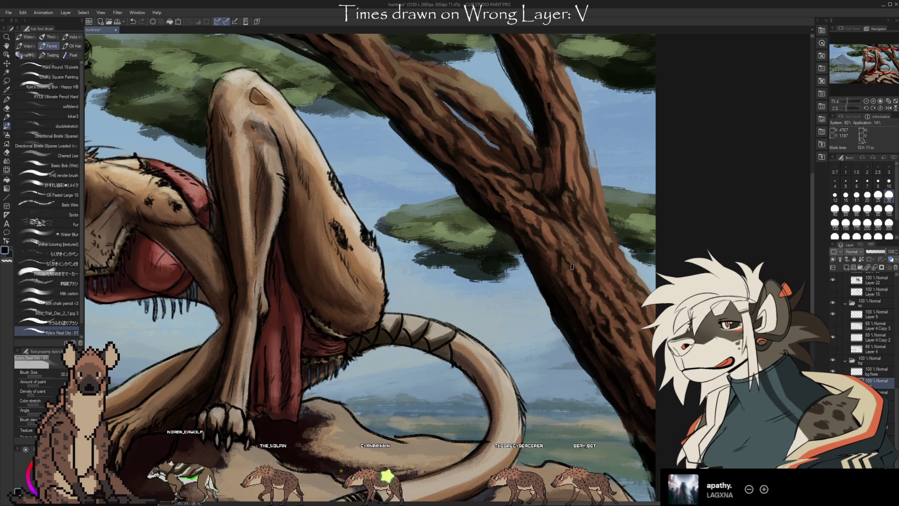
left_click(559, 228, "alt")
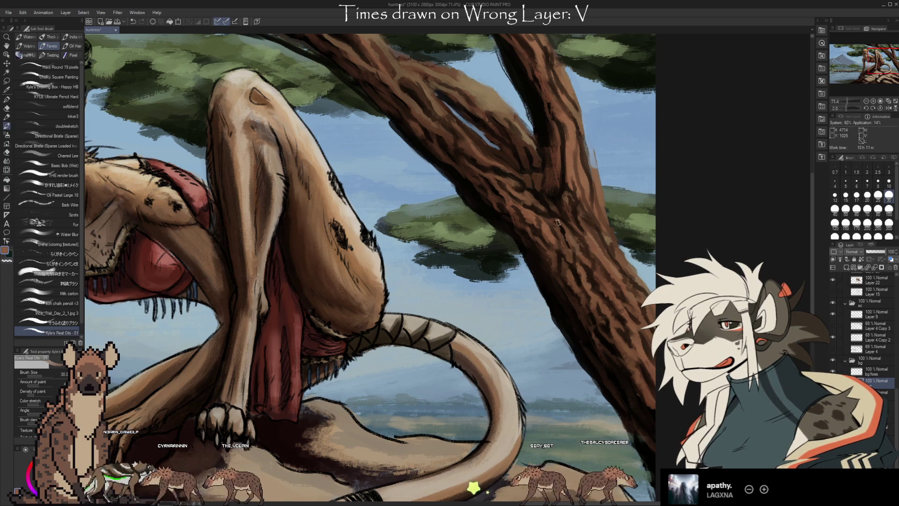
left_click(623, 271, "alt")
left_click(619, 283, "alt")
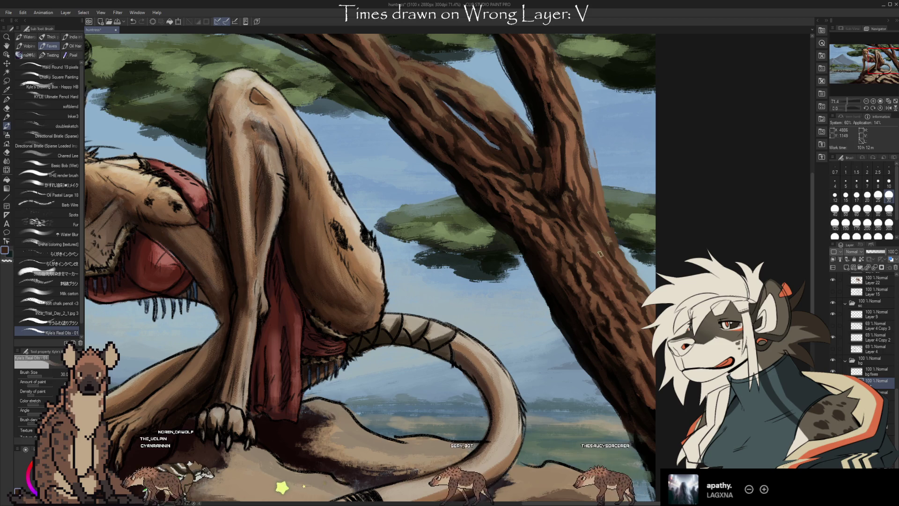
left_click(614, 275, "alt")
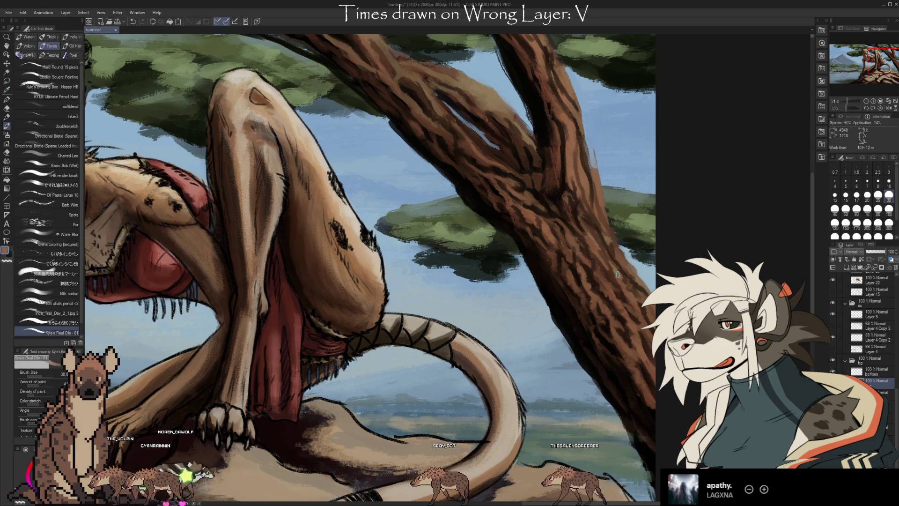
left_click(593, 238, "alt")
left_click(590, 235, "alt")
- Shade the mid-trunk with more sampled bark browns
key("alt")
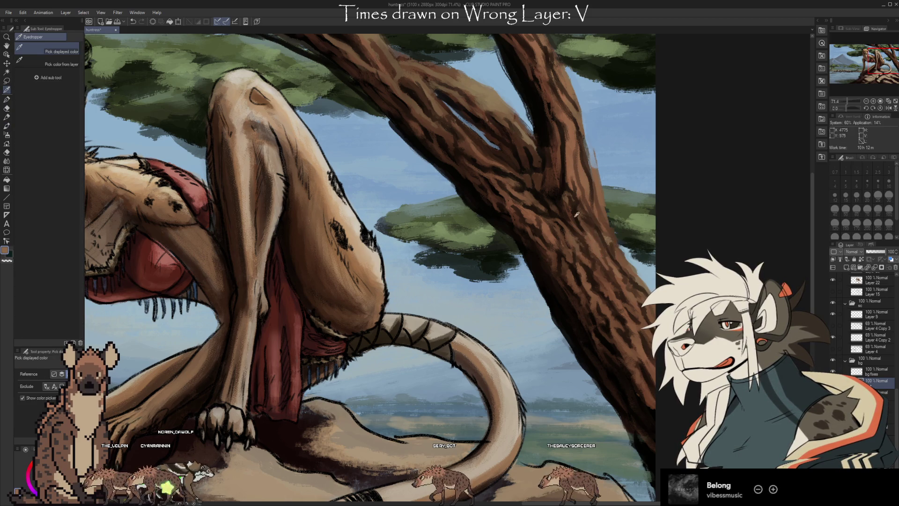
left_click(594, 248, "alt")
left_click(573, 241, "alt")
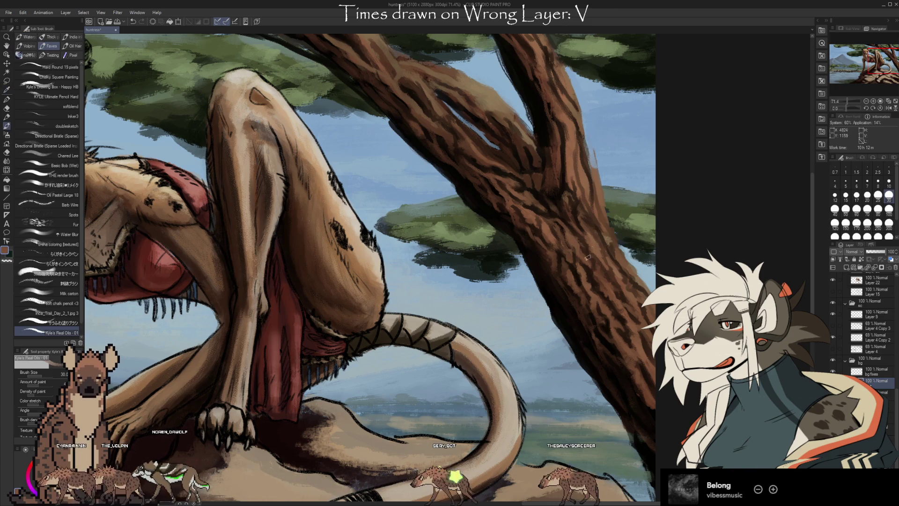
left_click(606, 229, "alt")
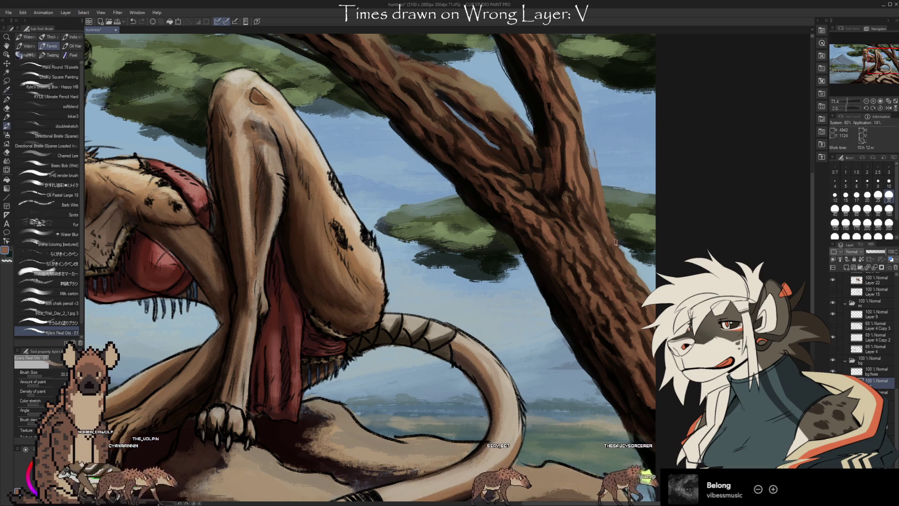
left_click(591, 176, "alt")
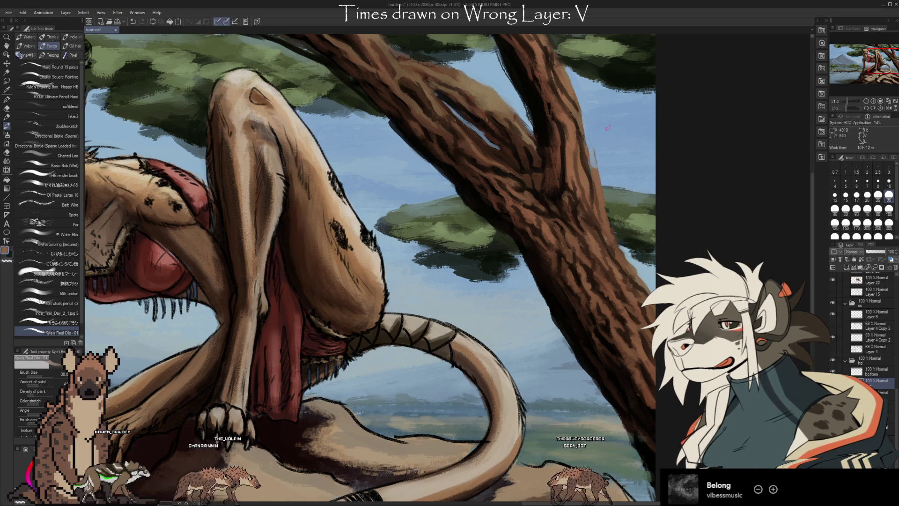
- Touch up the upper trunk on bg fixes, then resume darker bark strokes on the layer beneath
left_click(876, 371)
key("i")
left_click(607, 156, "alt")
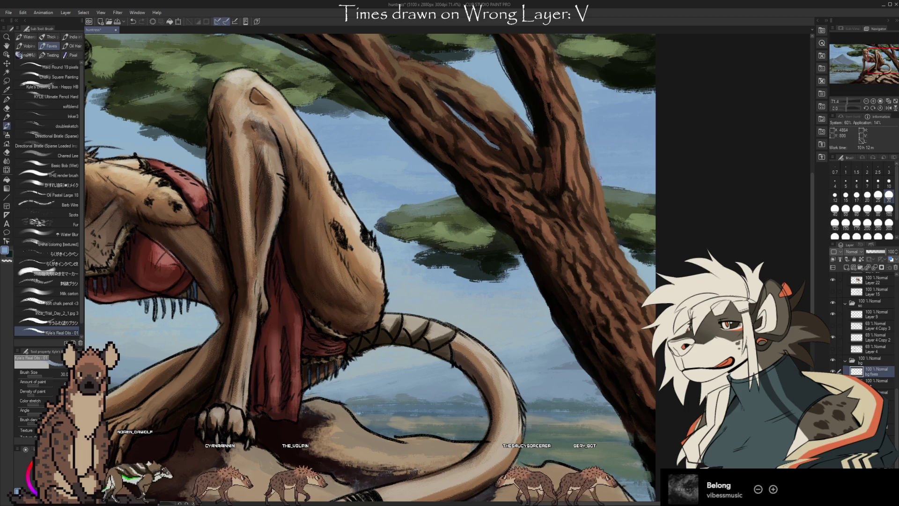
left_click(598, 190, "alt")
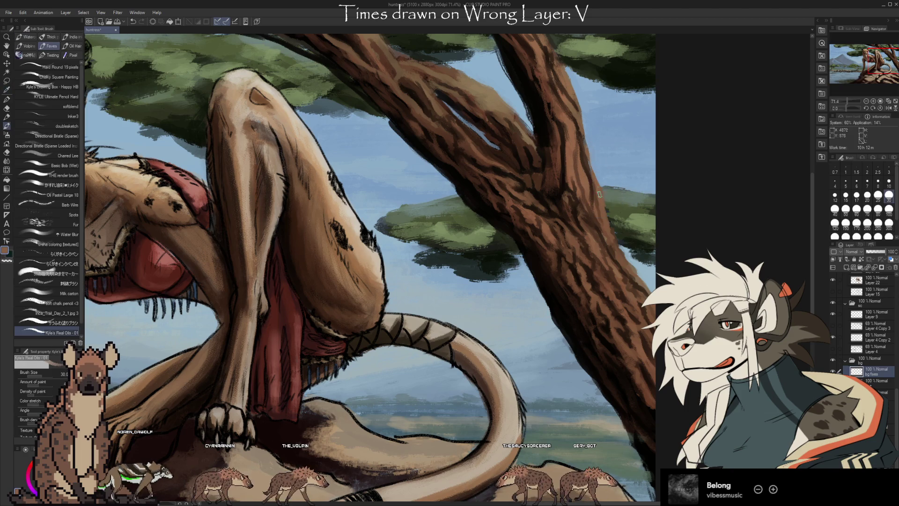
key("alt+bracketleft")
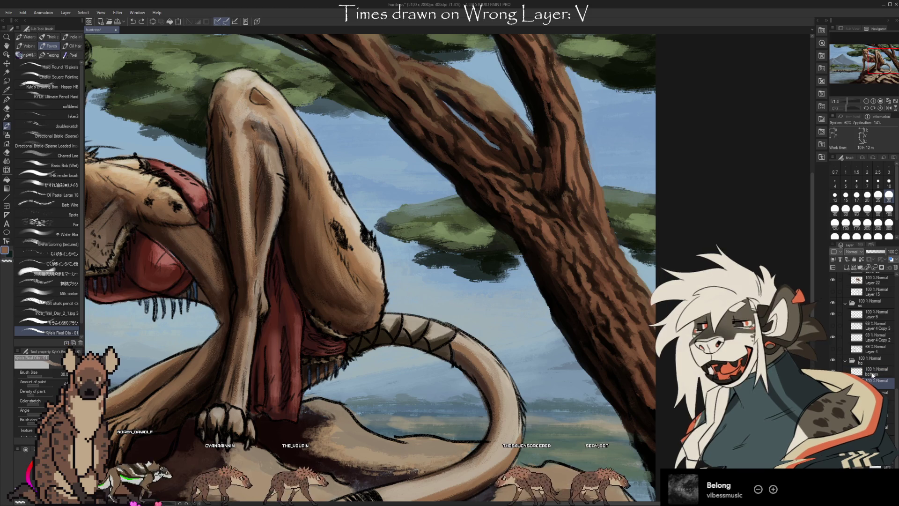
left_click(582, 168, "alt")
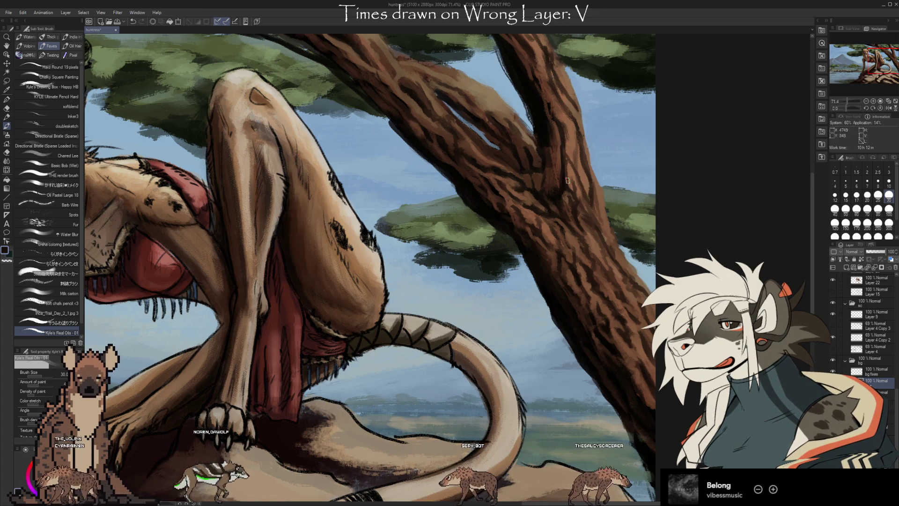
left_click(590, 211, "alt")
left_click(565, 170, "alt")
key("b")
key("b")
key("b")
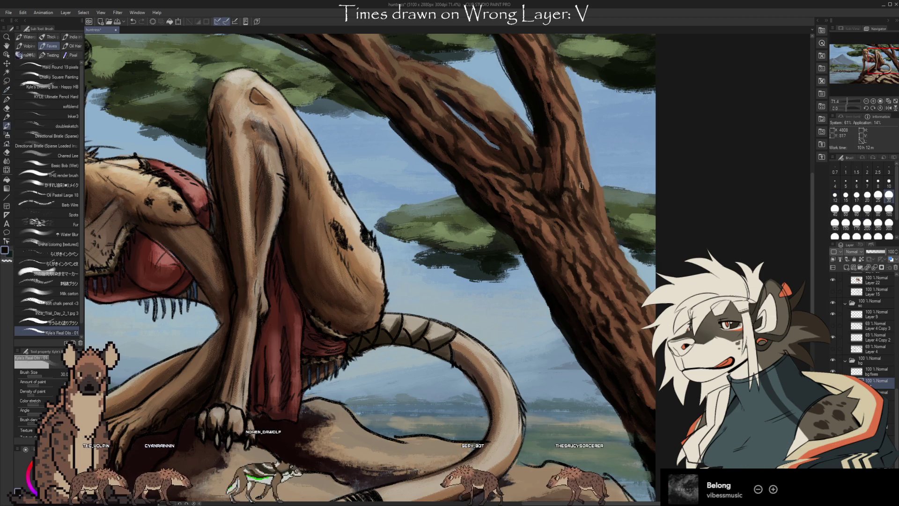
left_click(573, 140, "alt")
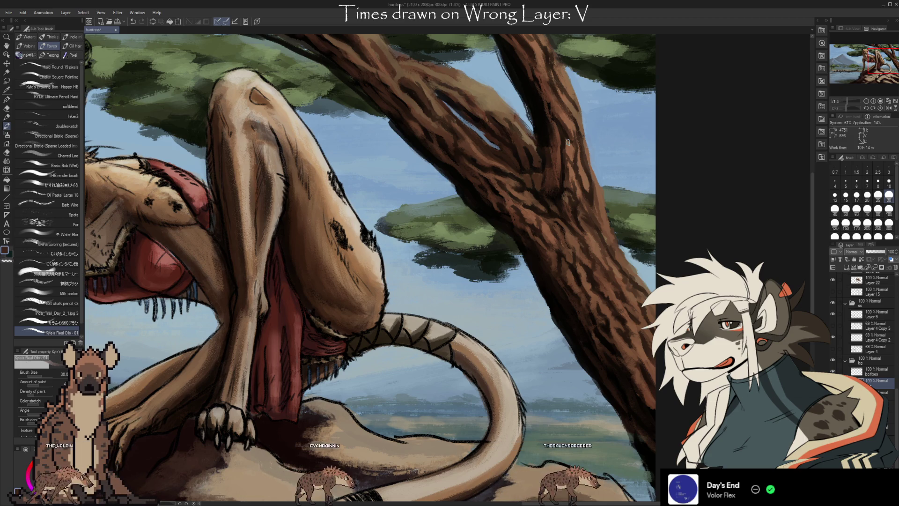
- Paint oil-brush bark strokes on the acacia branch using browns sampled from the trunk
key("i")
left_click(541, 185)
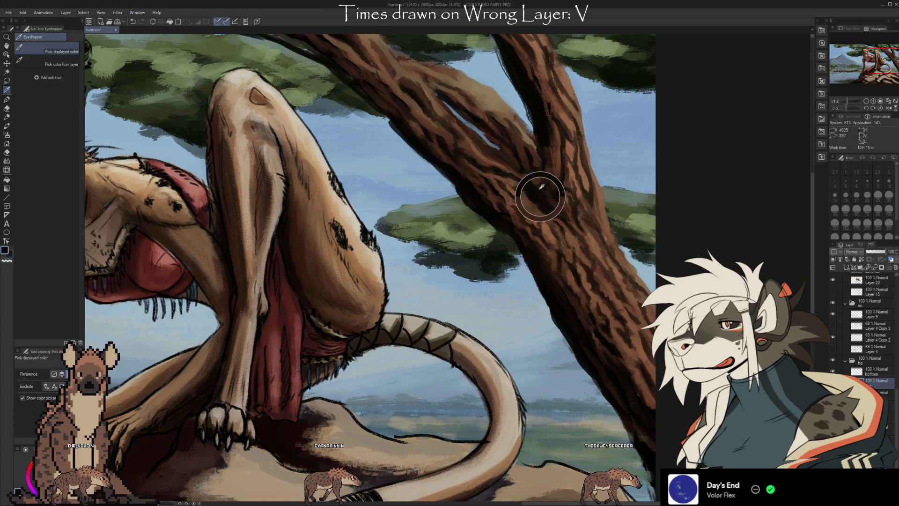
key("b")
left_click(539, 178, "alt")
left_click(532, 171, "alt")
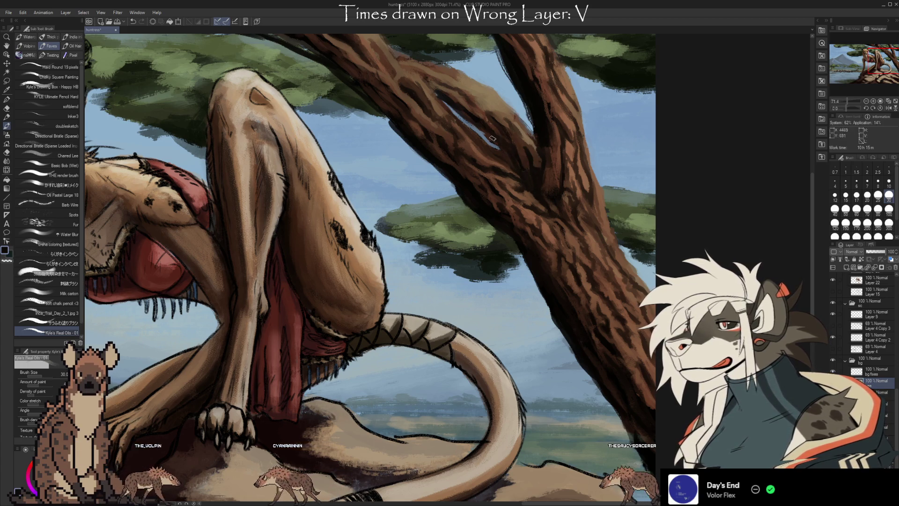
left_click(466, 113, "alt")
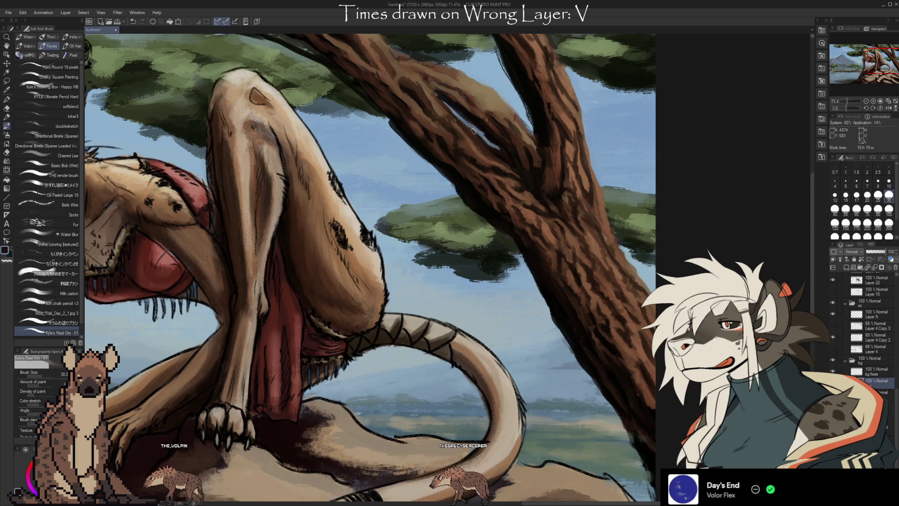
key("i")
left_click(502, 163, "alt")
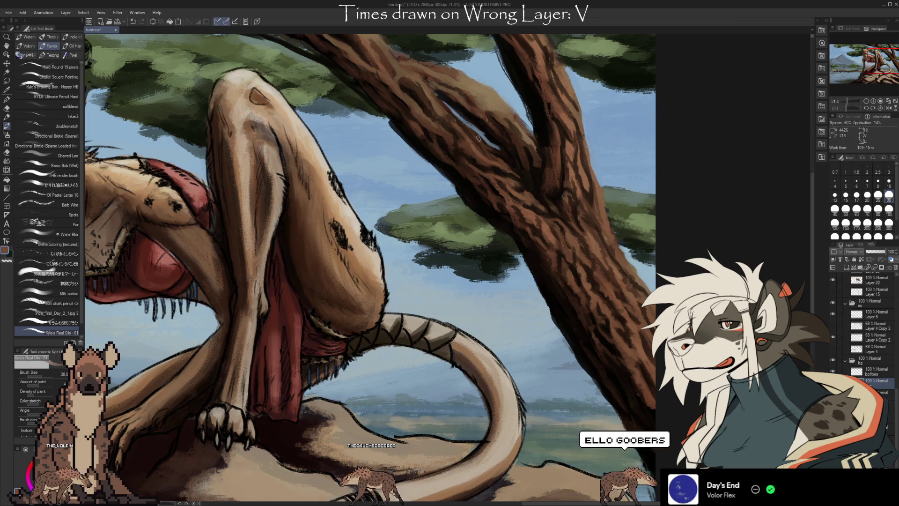
key("i")
left_click(438, 102, "alt")
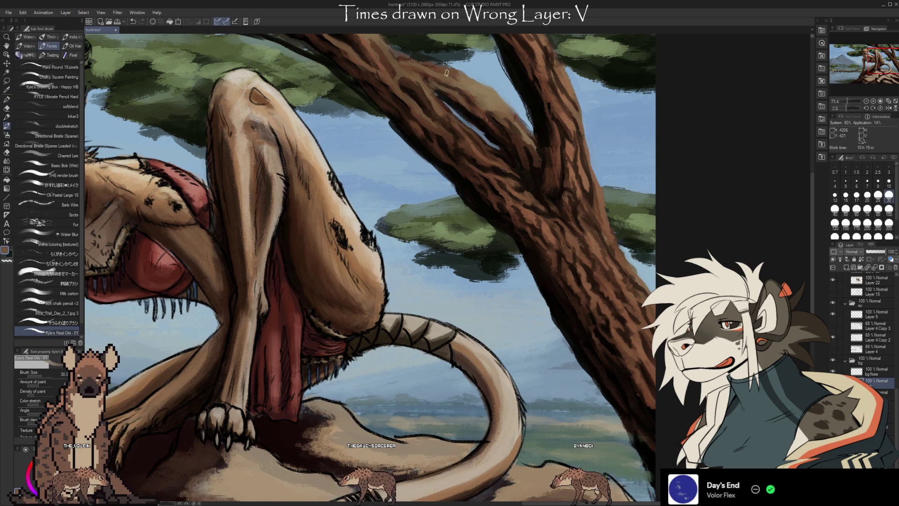
left_click(516, 165, "alt")
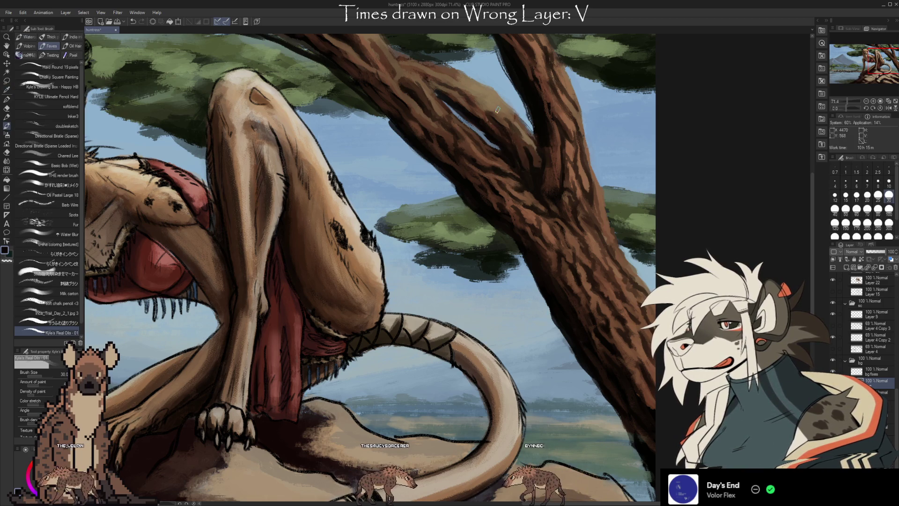
left_click(519, 160, "alt")
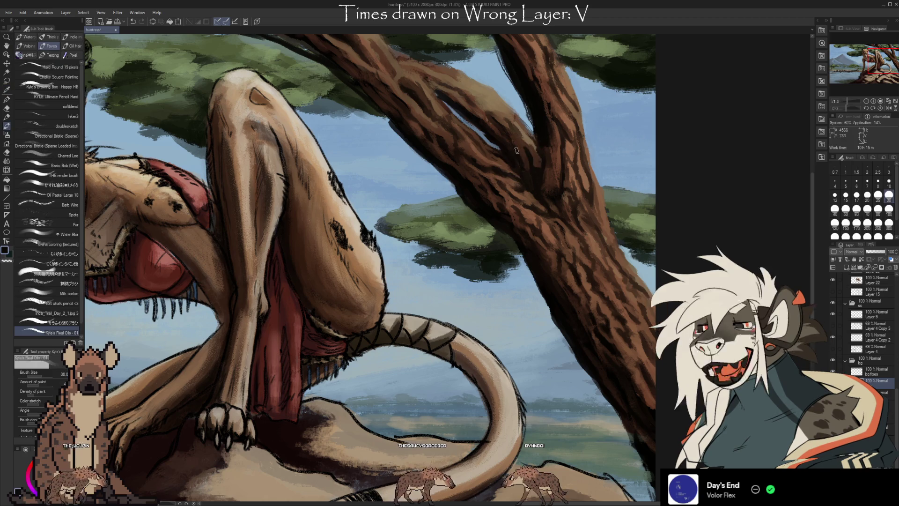
- Build dense, grooved dark, light and orange-brown bark from the fork down beside the cheetah's leg
left_click(528, 140, "alt")
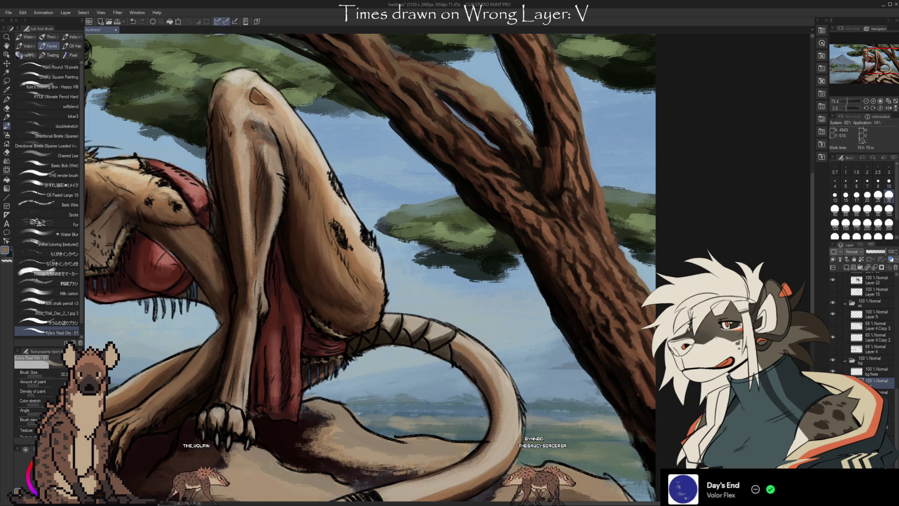
left_click(501, 110, "alt")
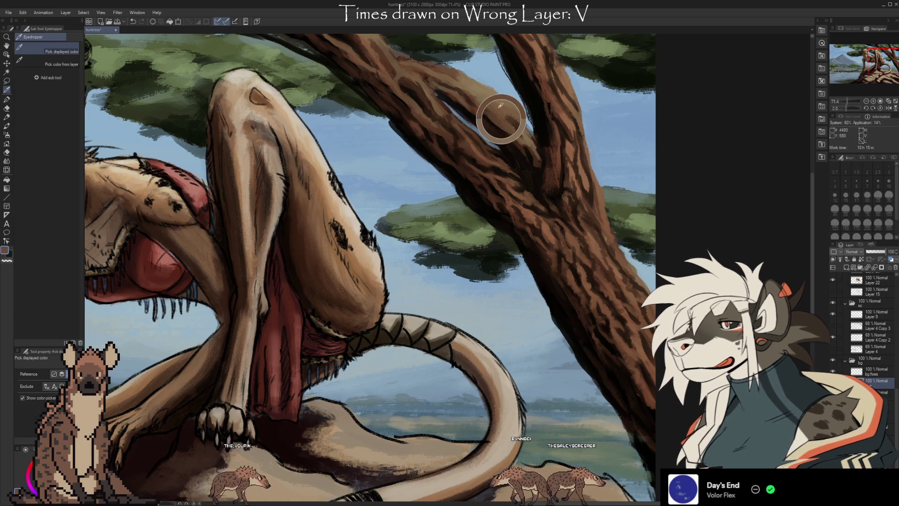
left_click(482, 114, "alt")
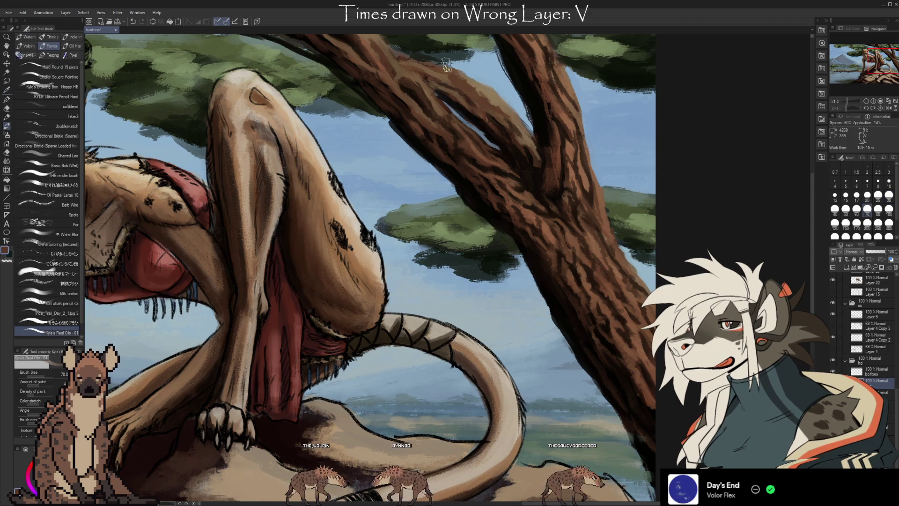
left_click(484, 129, "alt")
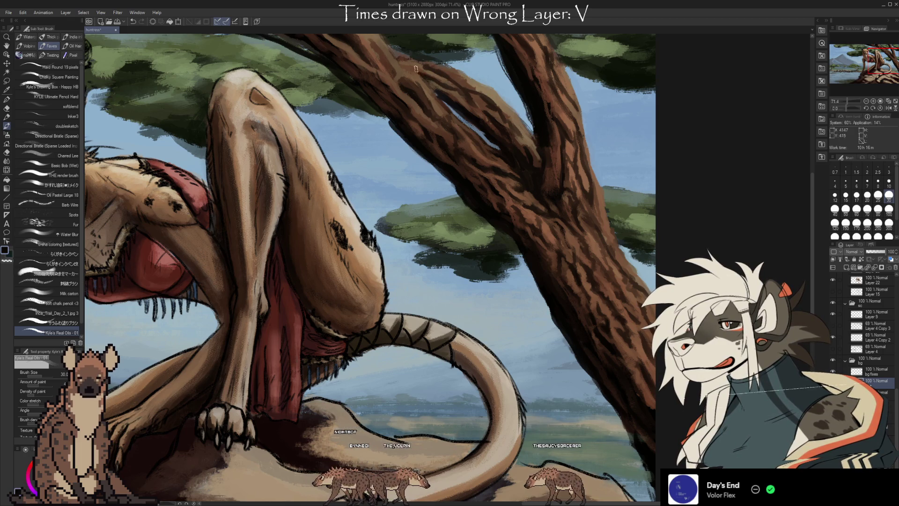
left_click(477, 99, "alt")
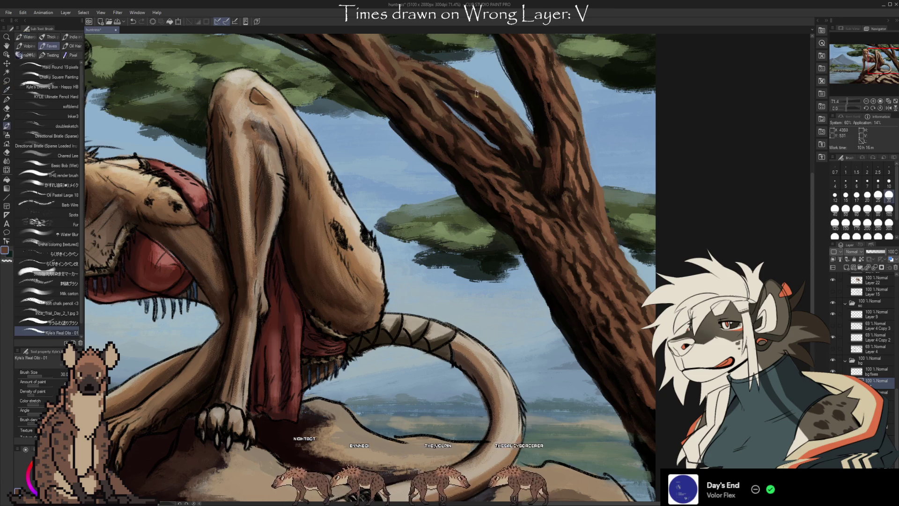
left_click(503, 117, "alt")
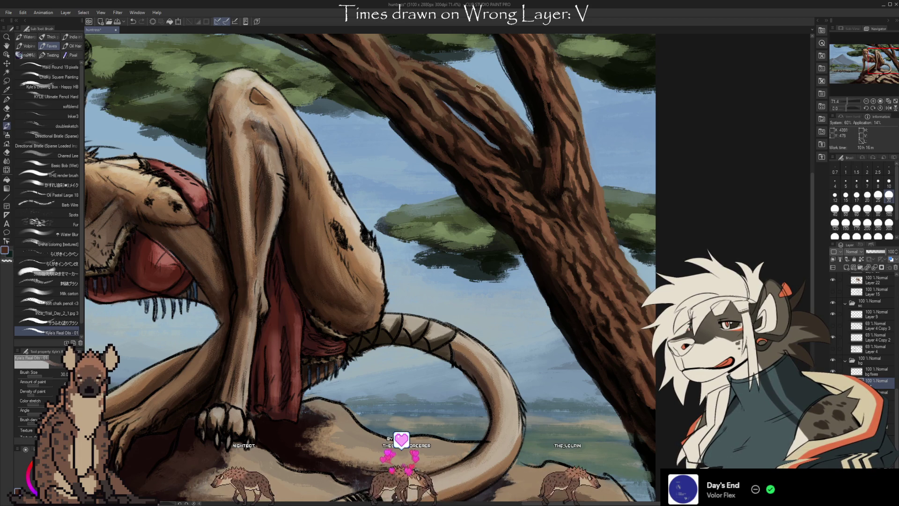
left_click(484, 95, "alt")
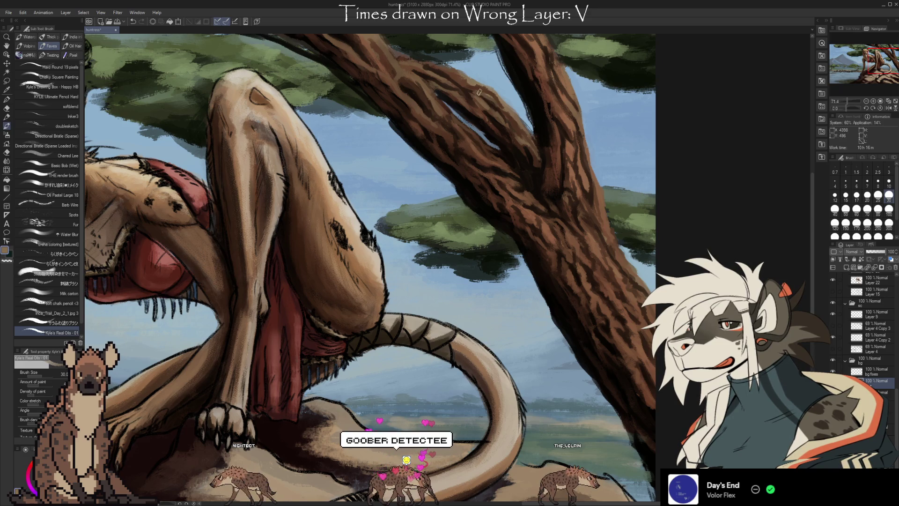
left_click(549, 237, "alt")
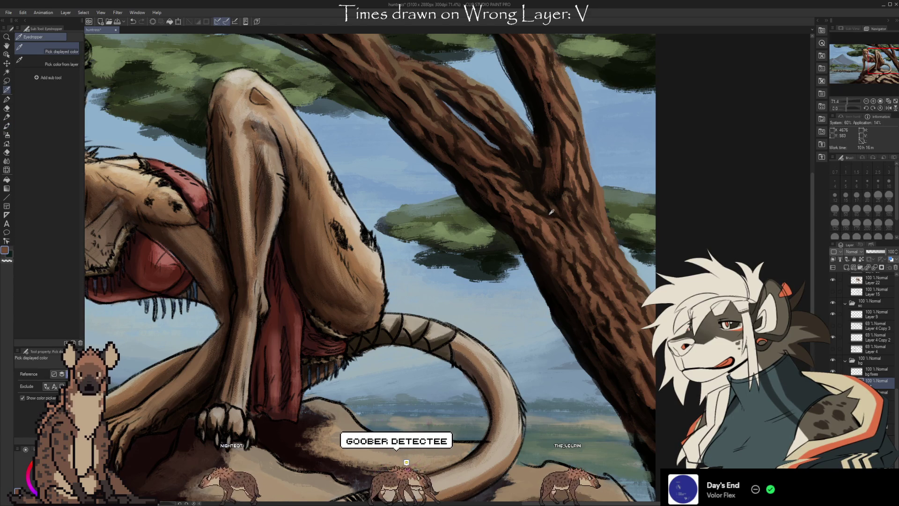
left_click(497, 123, "alt")
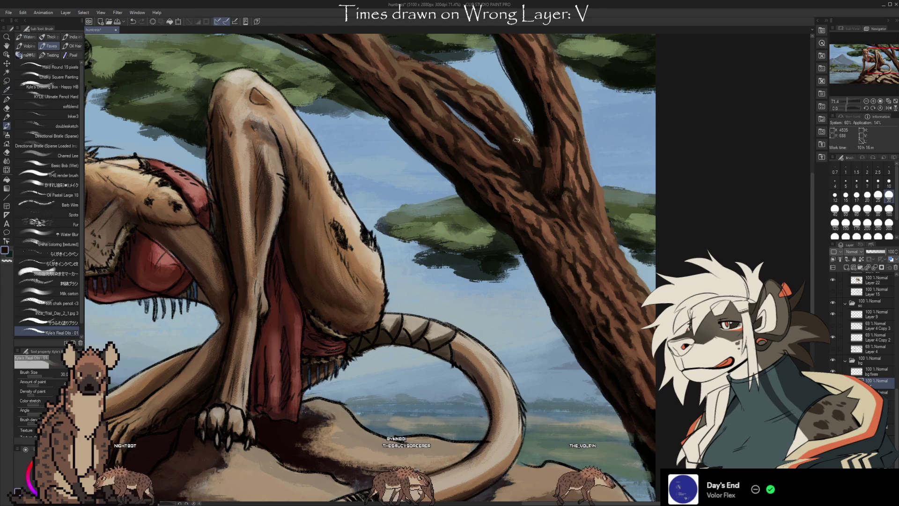
left_click(587, 255, "alt")
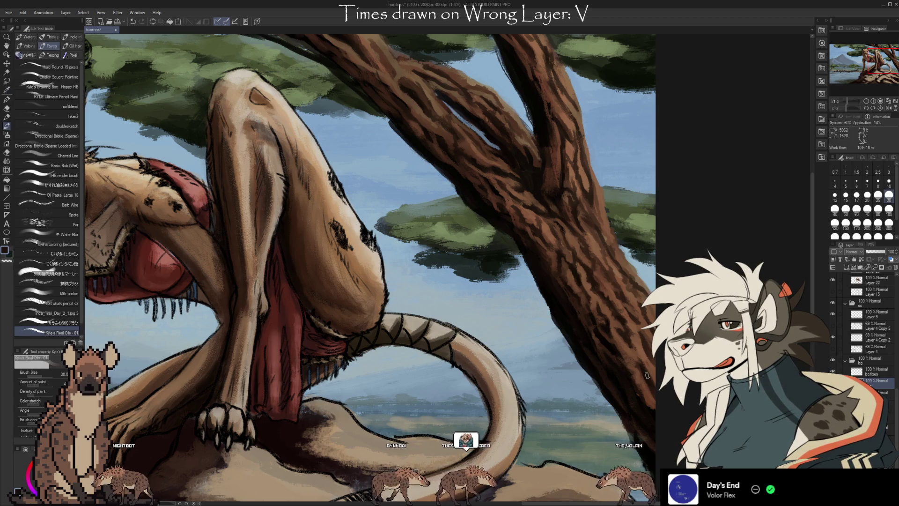
left_click(661, 391, "alt")
key("alt")
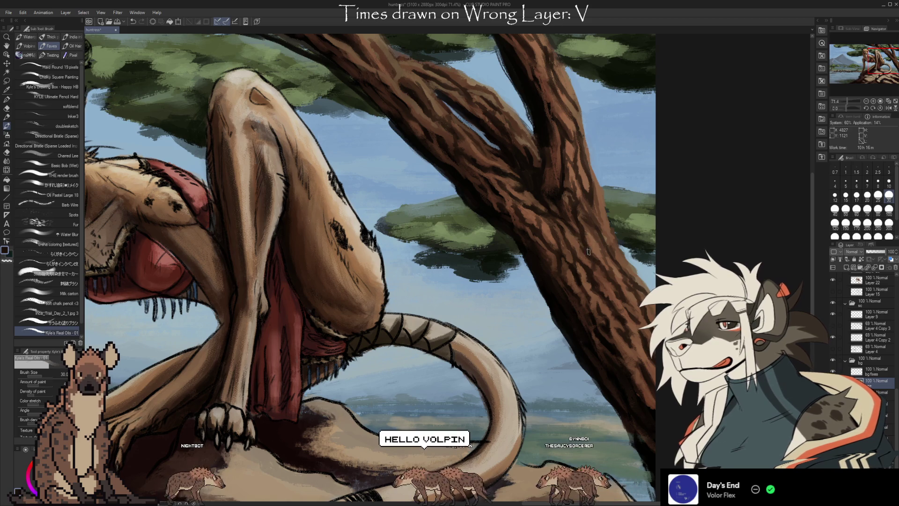
left_click_drag(374, 234, 407, 253)
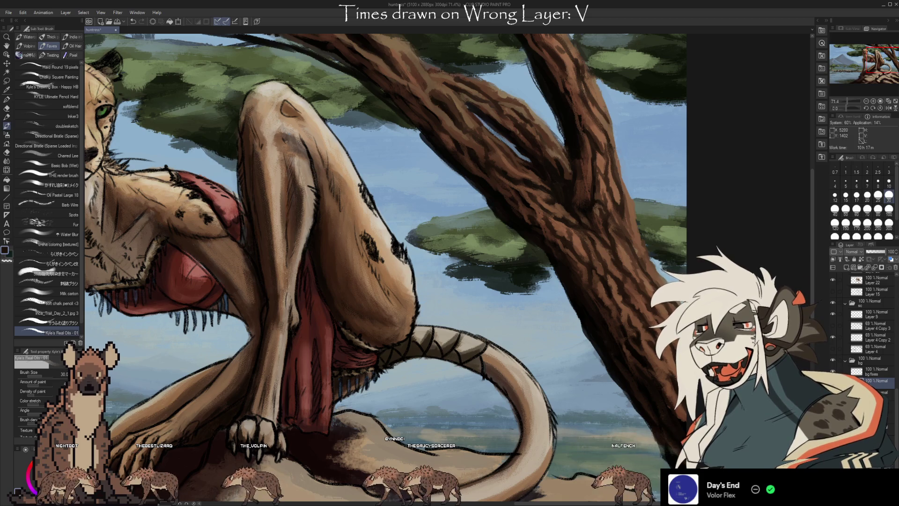
- Zoom in to 162% on the acacia trunk to inspect the bark
scroll(612, 341, "right", 5)
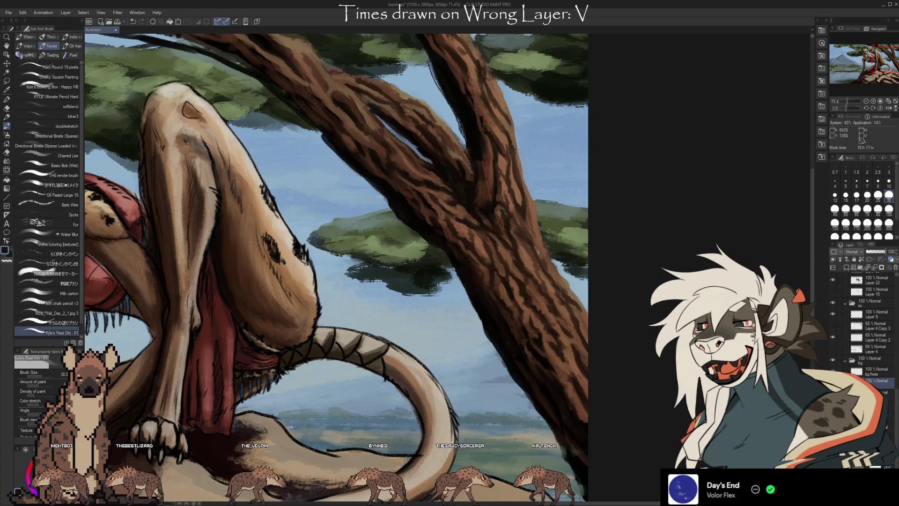
scroll(505, 371, "up", 8)
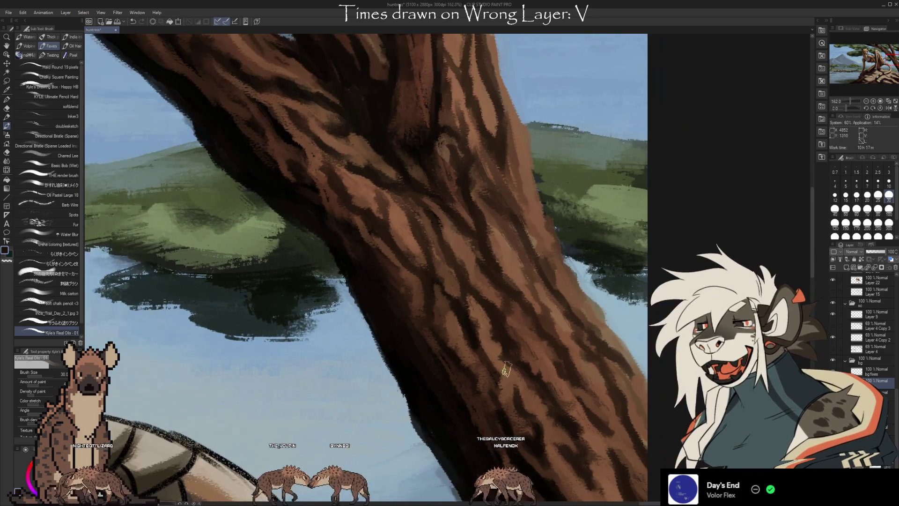
scroll(506, 371, "up", 10)
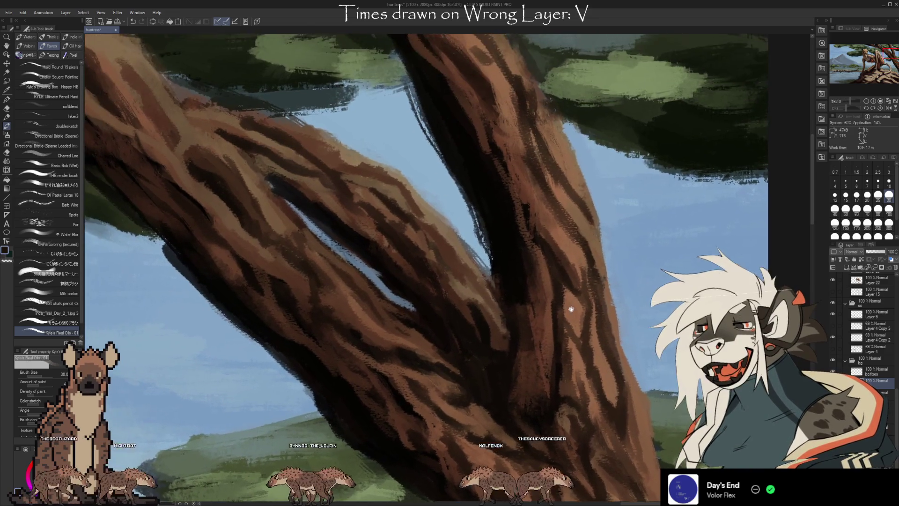
- Zoom out to about 33% and centre the full savanna illustration in view
scroll(570, 305, "down", 10)
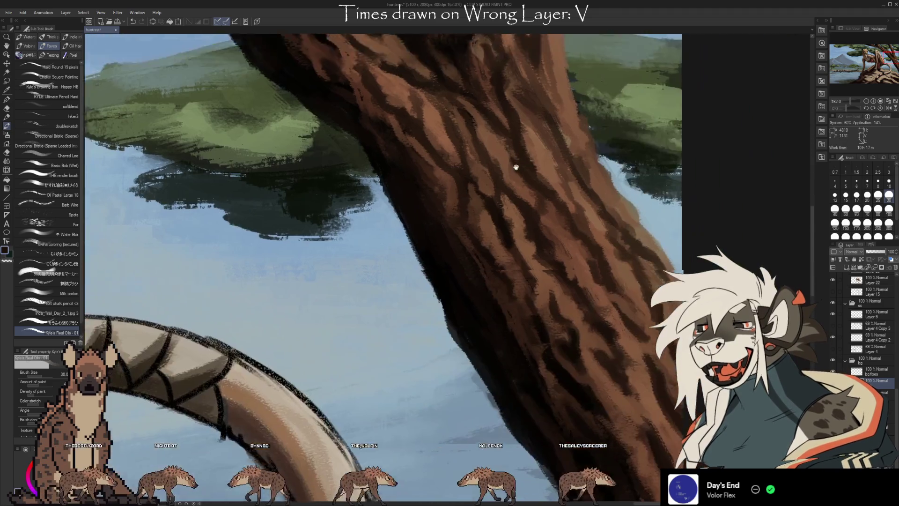
scroll(566, 349, "down", 8)
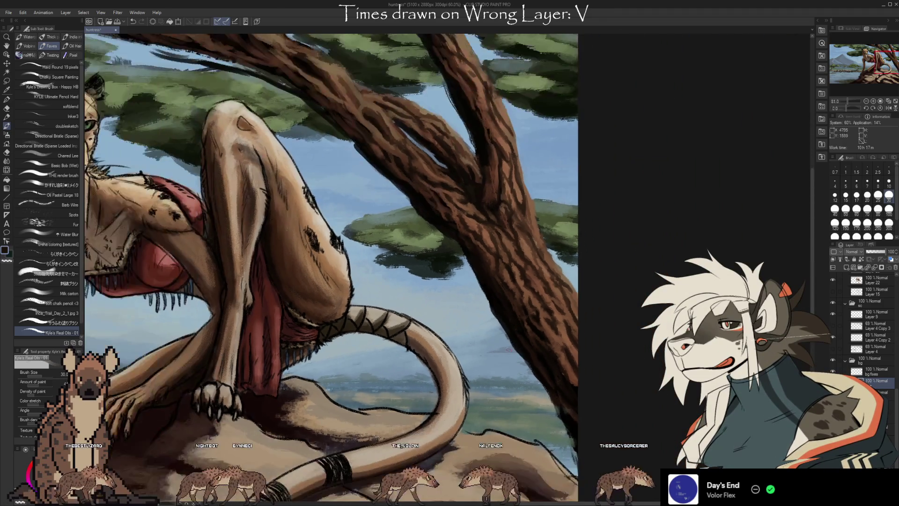
scroll(465, 321, "down", 3)
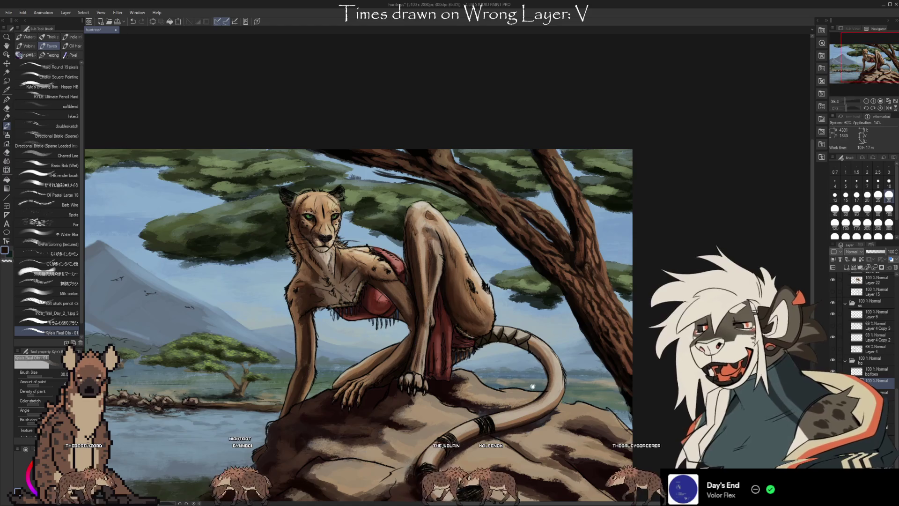
left_click_drag(530, 385, 526, 305)
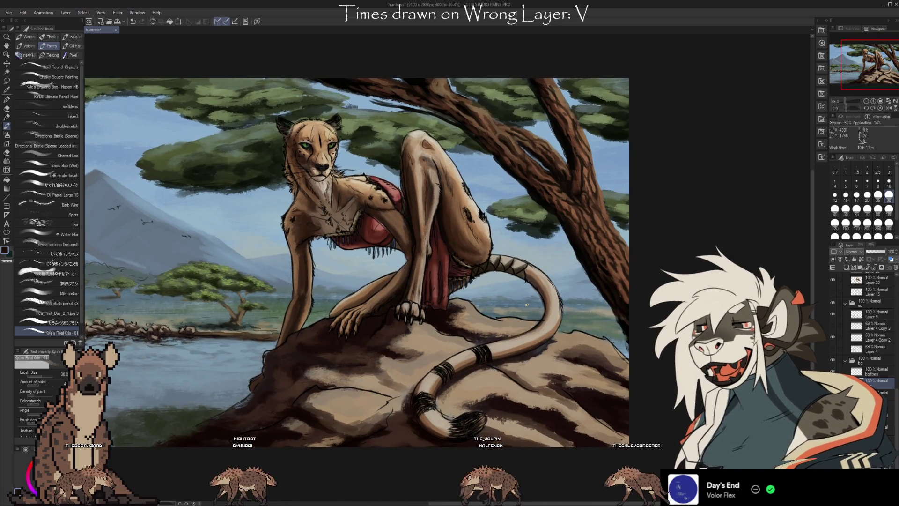
scroll(609, 234, "down", 3)
scroll(608, 234, "up", 2)
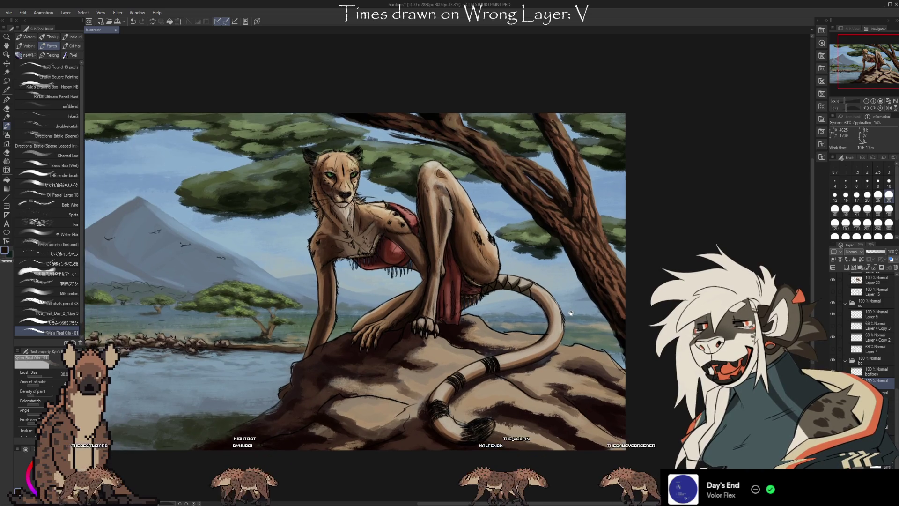
left_click_drag(590, 296, 575, 314)
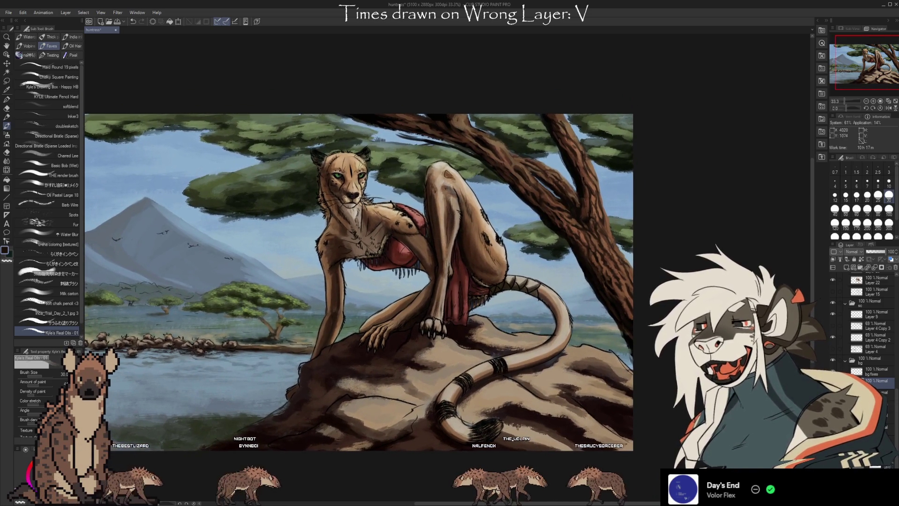
mouse_move(526, 357)
left_mouse_down()
mouse_move(481, 329)
mouse_move(540, 350)
mouse_move(511, 329)
mouse_move(543, 349)
mouse_move(537, 341)
left_mouse_up()
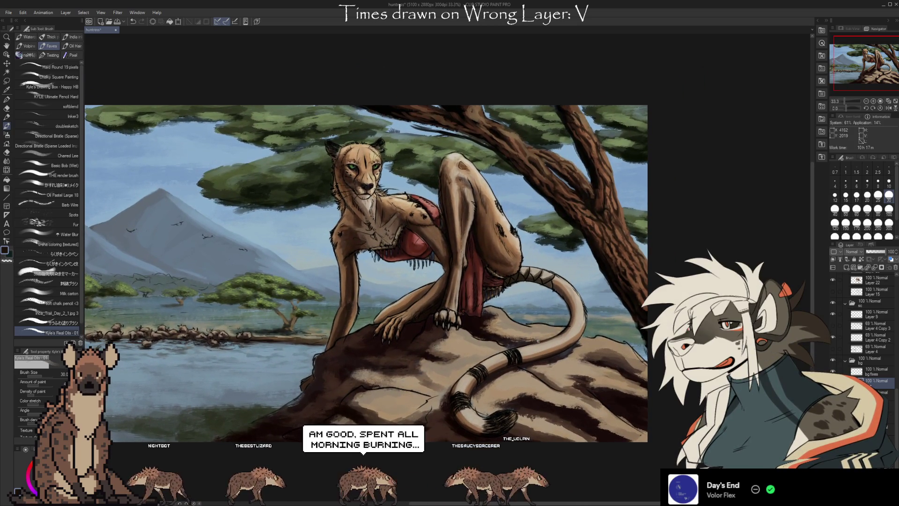